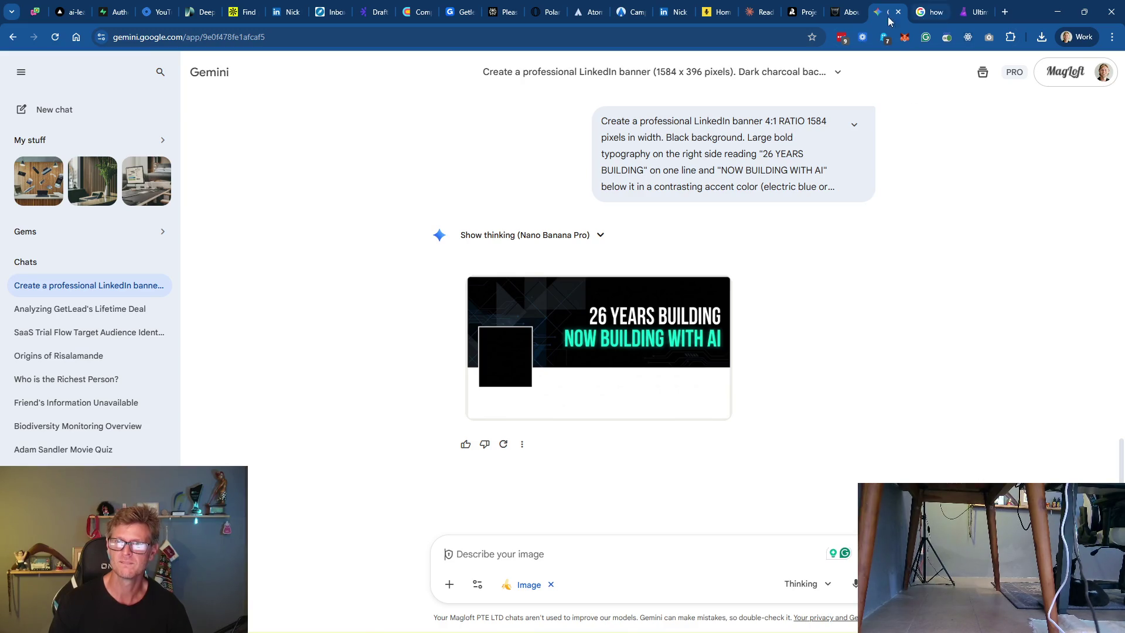
{"action": "left_click", "coordinate": [761, 12]}
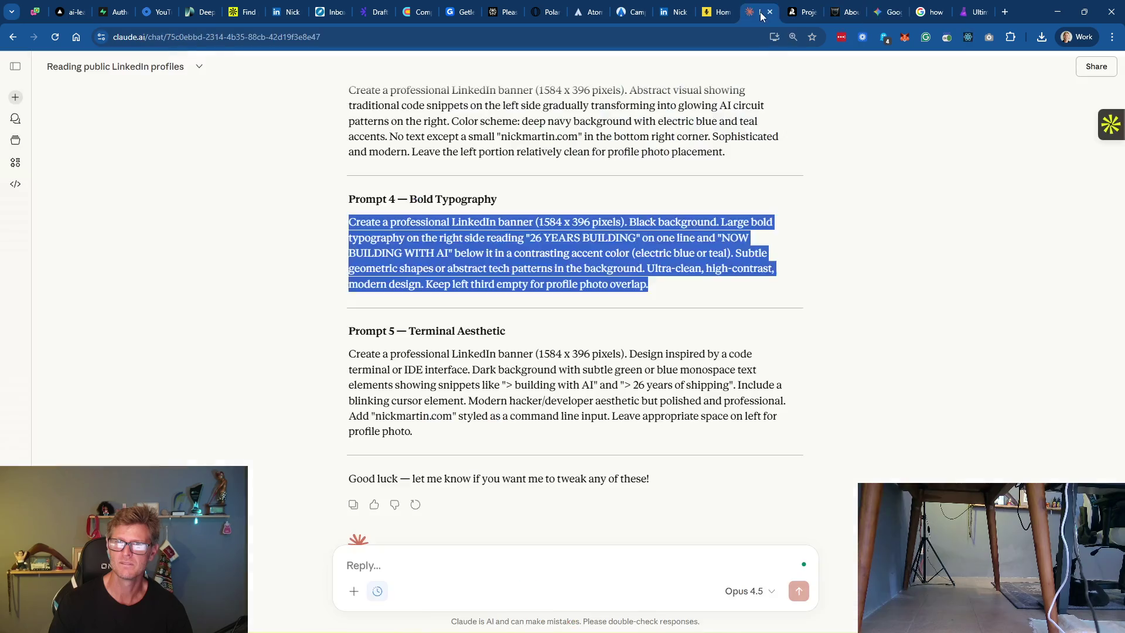
{"action": "left_click", "coordinate": [402, 566]}
{"action": "type", "text": "Crea"}
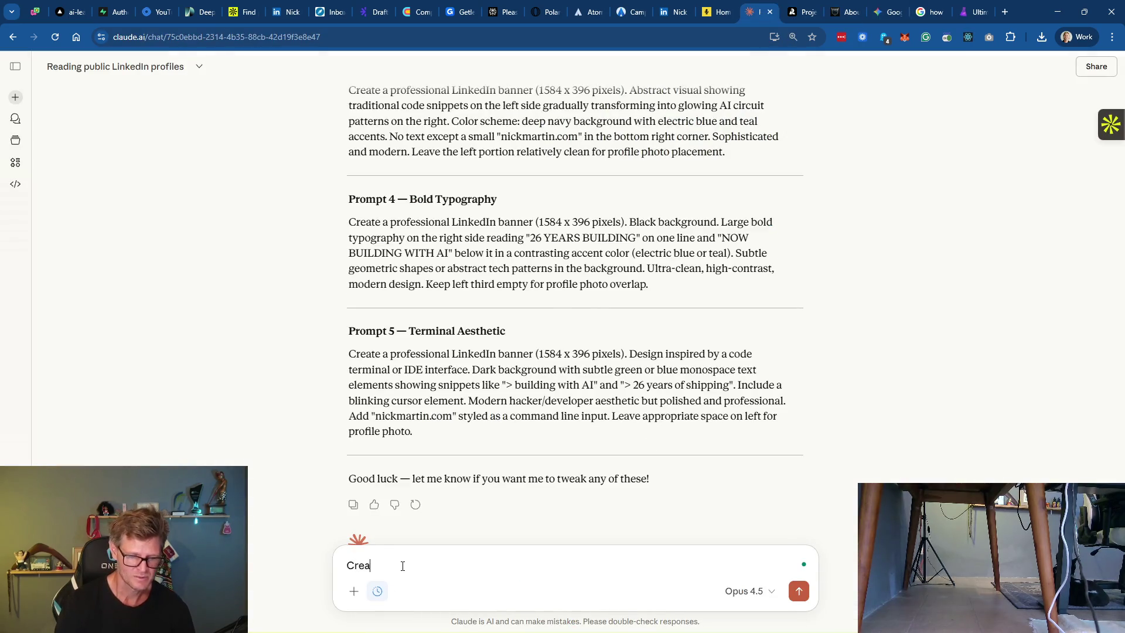
{"action": "type", "text": "te a new prompt "}
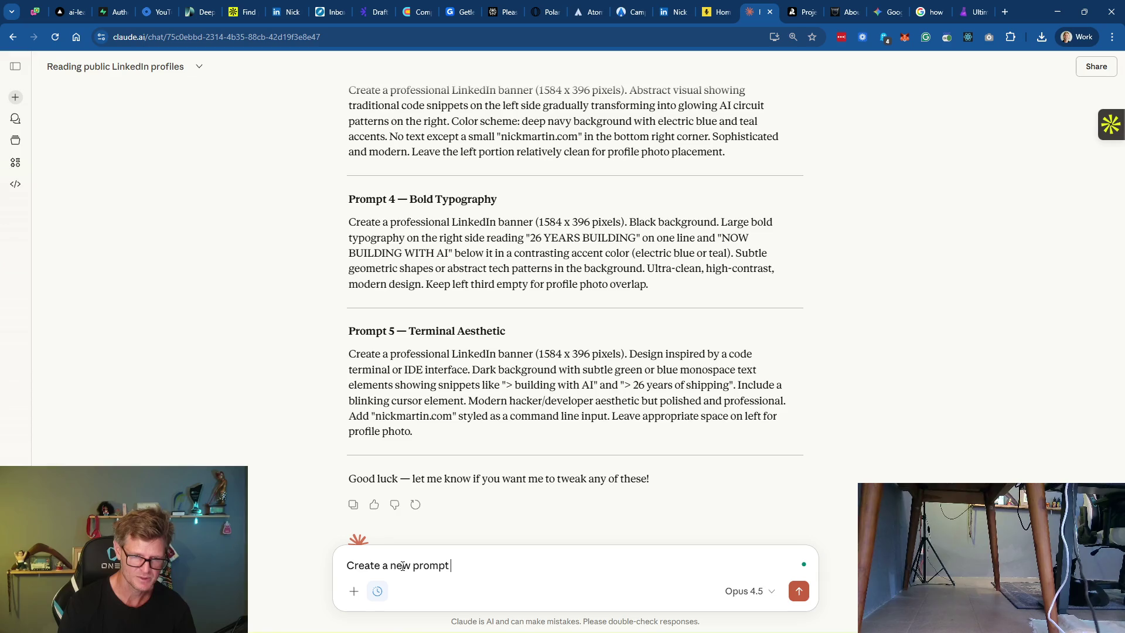
{"action": "type", "text": "this toime"}
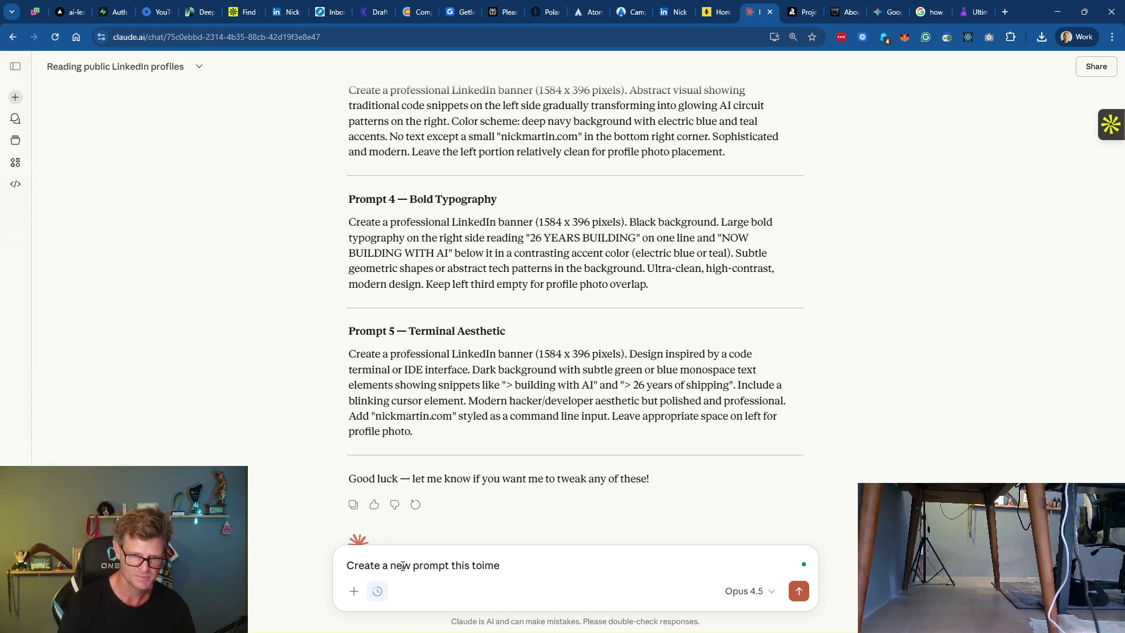
{"action": "key", "text": "BackSpace"}
{"action": "key", "text": "BackSpace"}
{"action": "key", "text": "BackSpace"}
{"action": "type", "text": "t"}
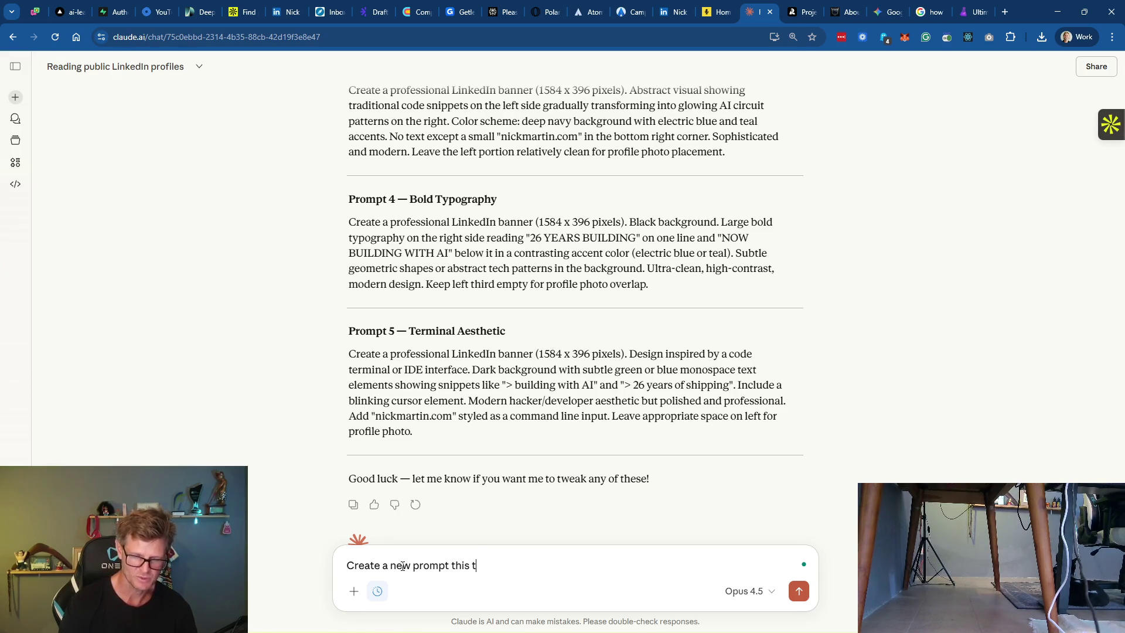
{"action": "type", "text": "ime make it color"}
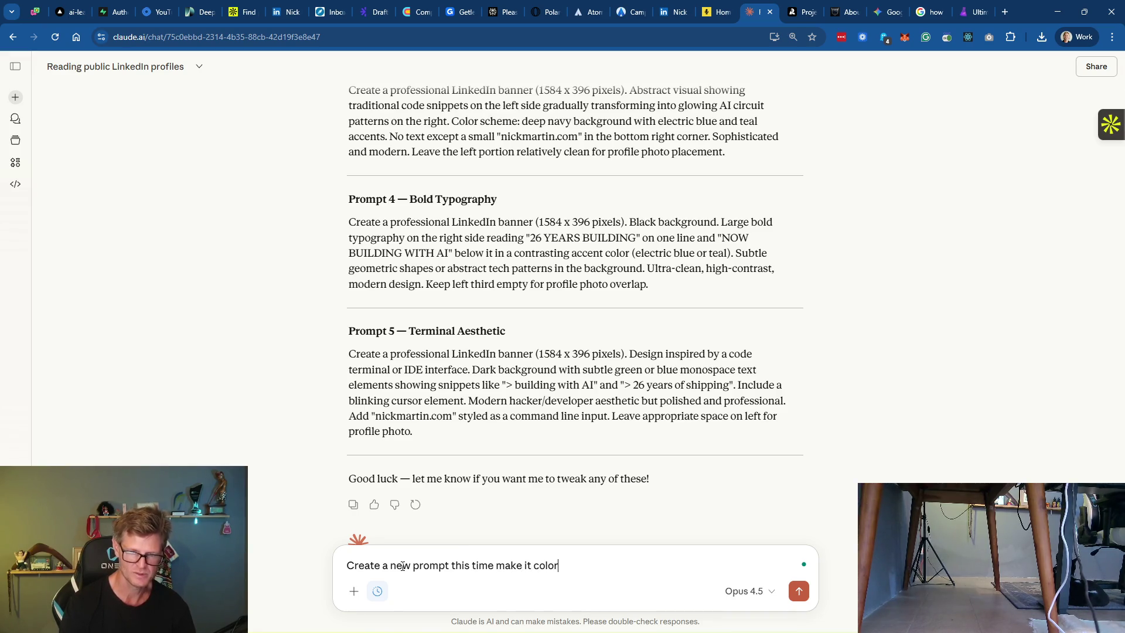
{"action": "type", "text": "ful"}
{"action": "key", "text": "BackSpace"}
{"action": "key", "text": "BackSpace"}
{"action": "key", "text": "BackSpace"}
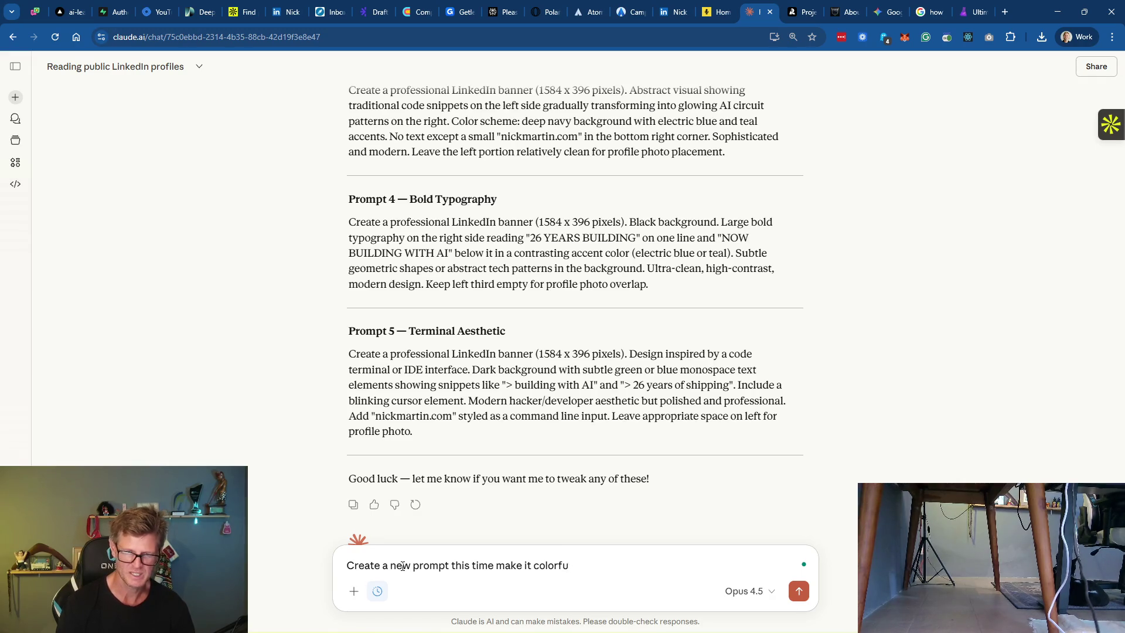
{"action": "type", "text": "about SaaS"}
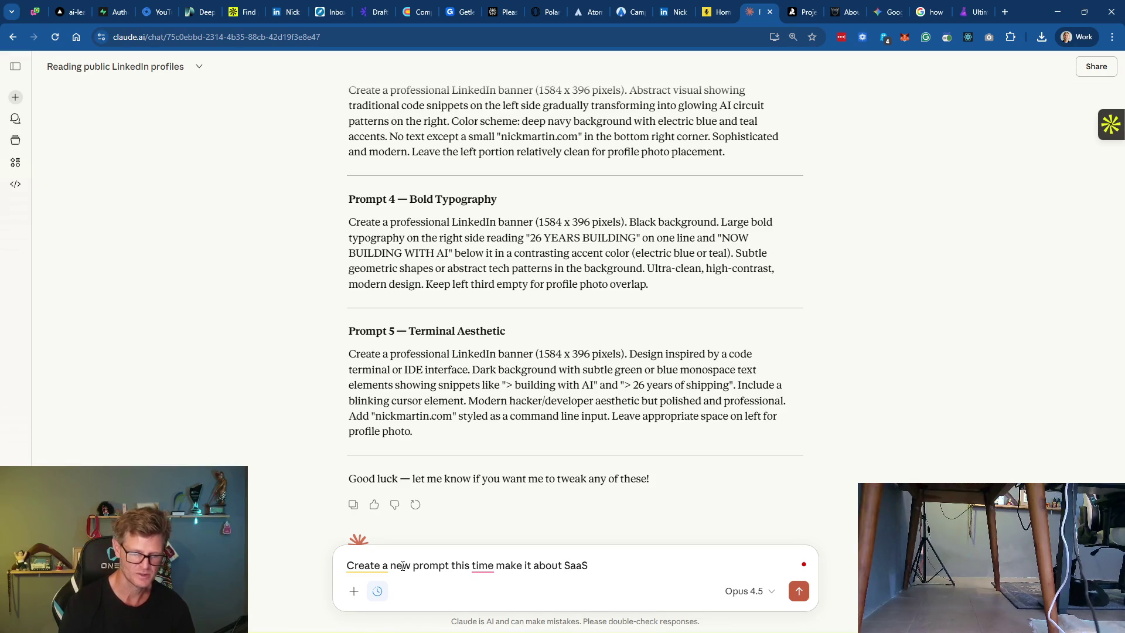
{"action": "type", "text": " Trial Flow"}
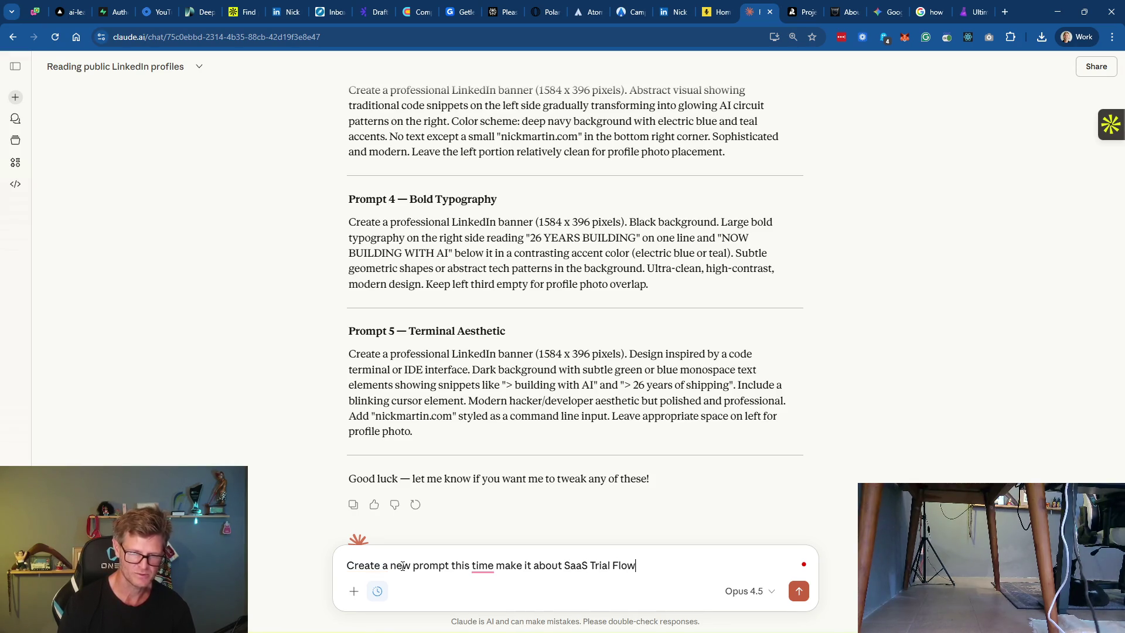
{"action": "scroll", "coordinate": [342, 305], "scroll_direction": "up", "scroll_amount": 5}
{"action": "scroll", "coordinate": [340, 289], "scroll_direction": "up", "scroll_amount": 20}
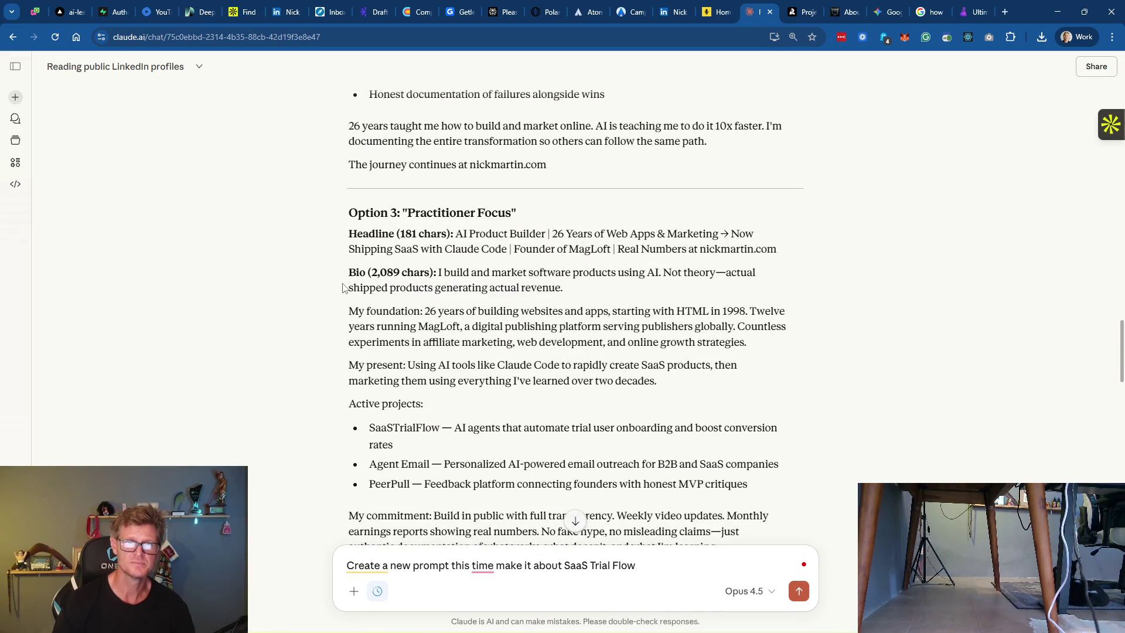
{"action": "scroll", "coordinate": [339, 289], "scroll_direction": "down", "scroll_amount": 20}
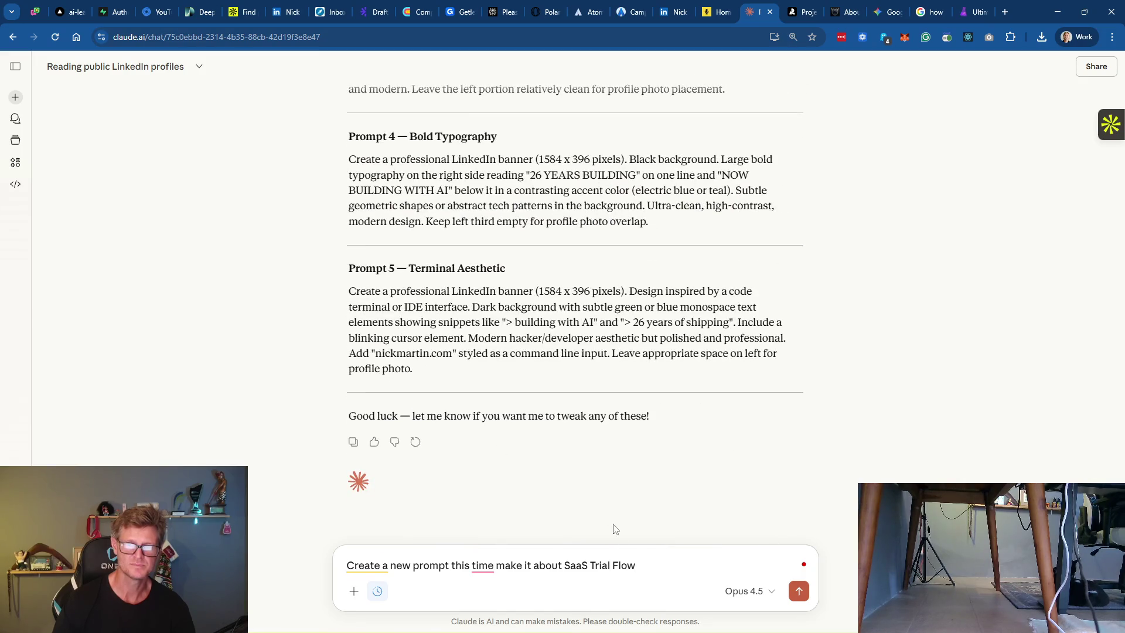
{"action": "type", "text": "(https:/"}
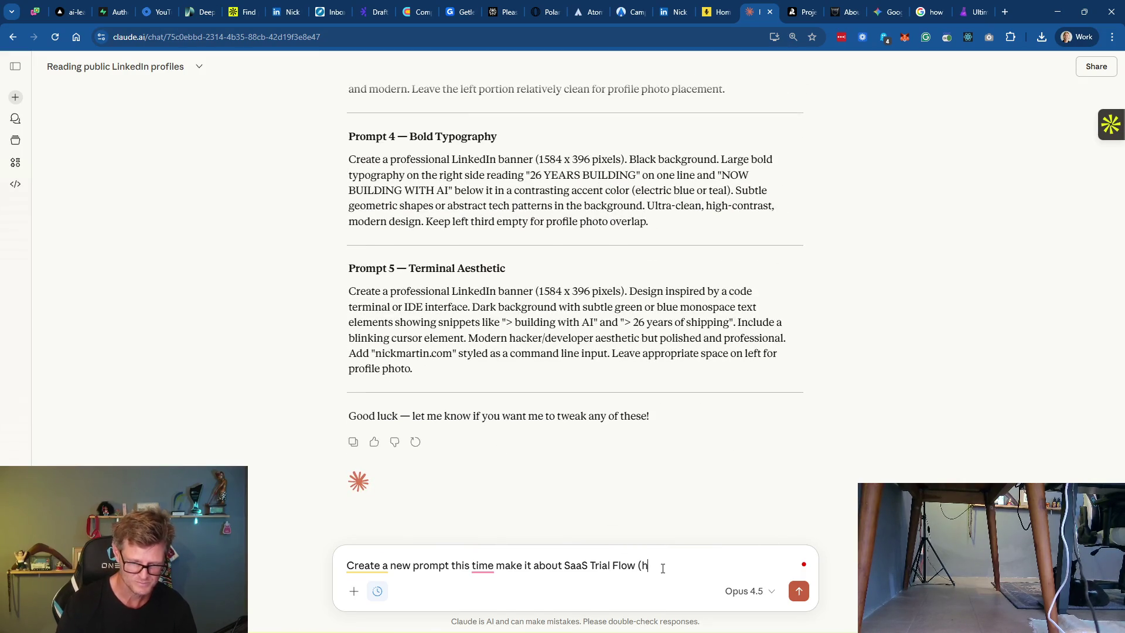
{"action": "type", "text": "/ww"}
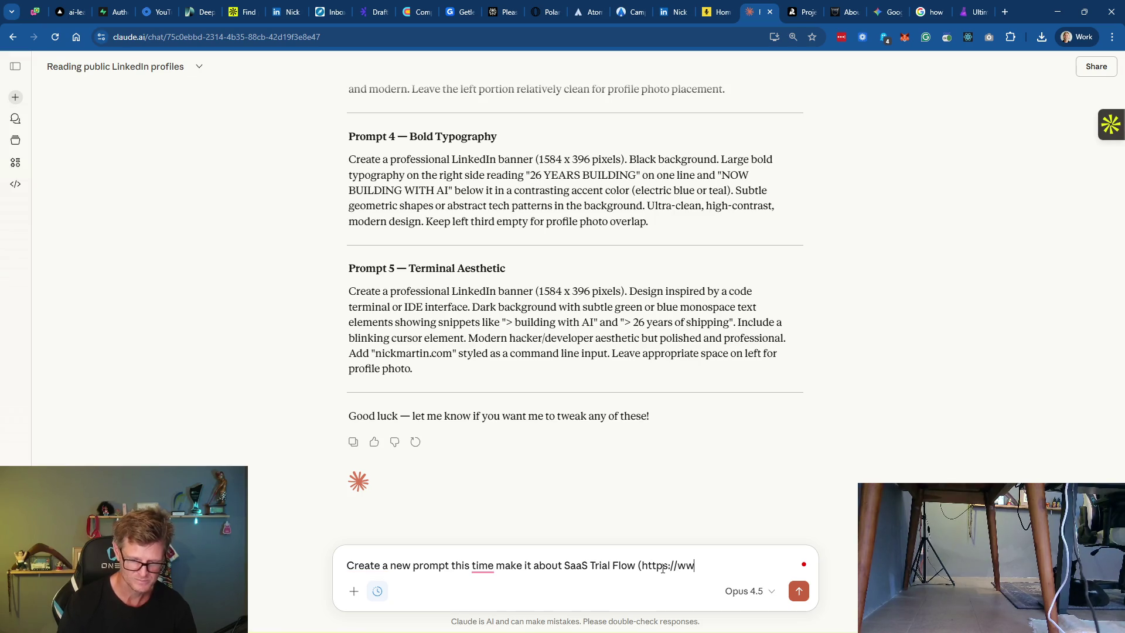
{"action": "type", "text": "w.saastrialflow"}
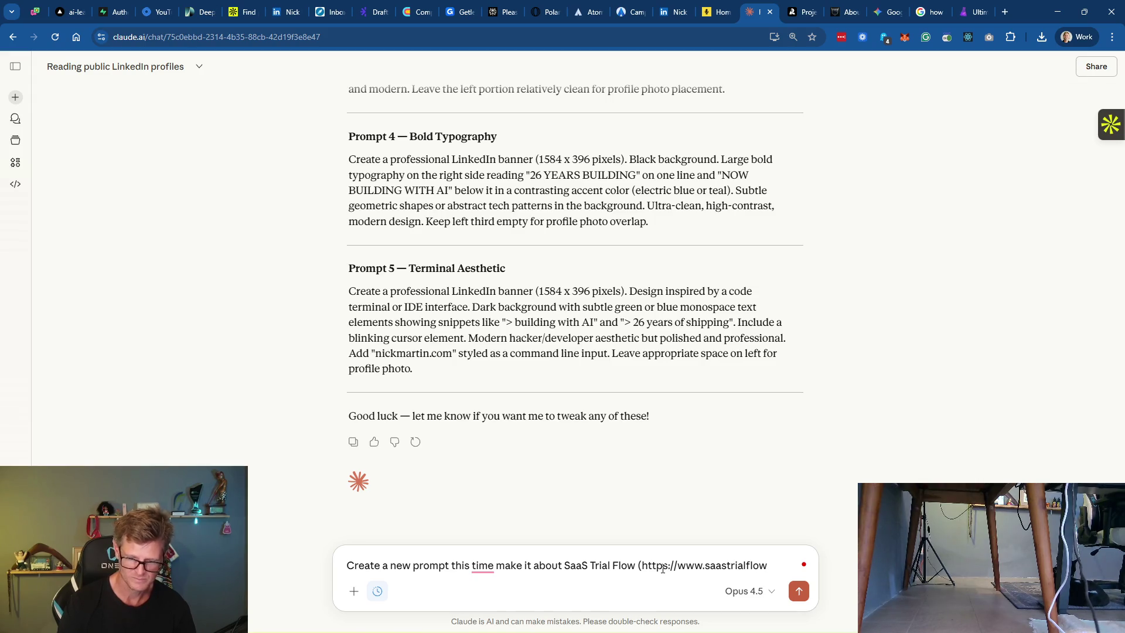
{"action": "type", "text": ".com) wh"}
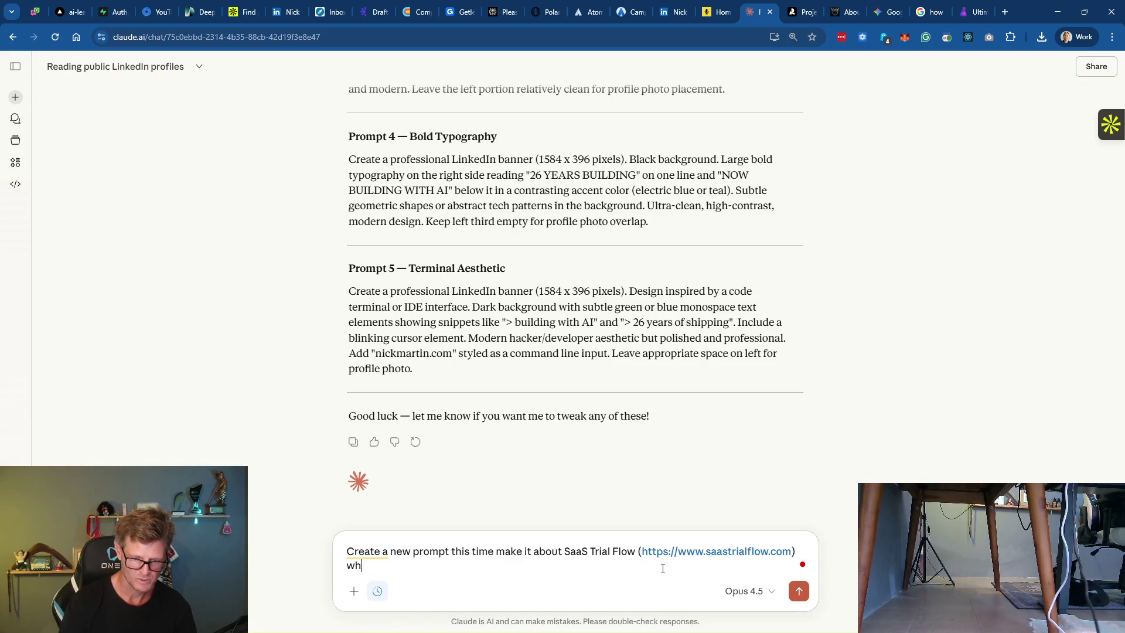
{"action": "type", "text": "ich is my l"}
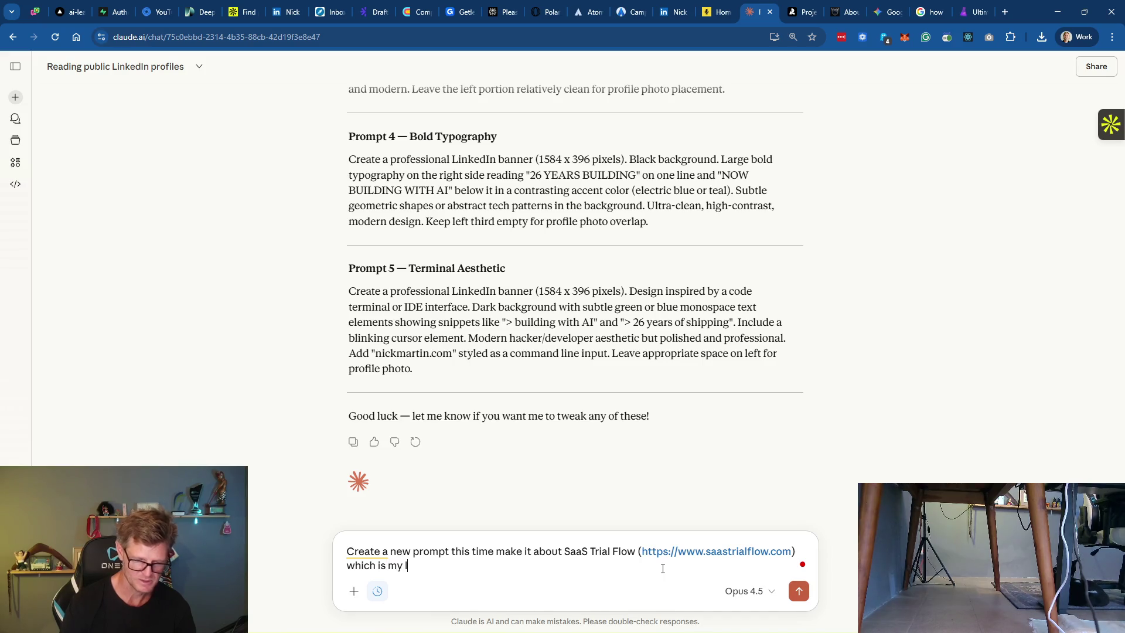
{"action": "type", "text": "atest projec"}
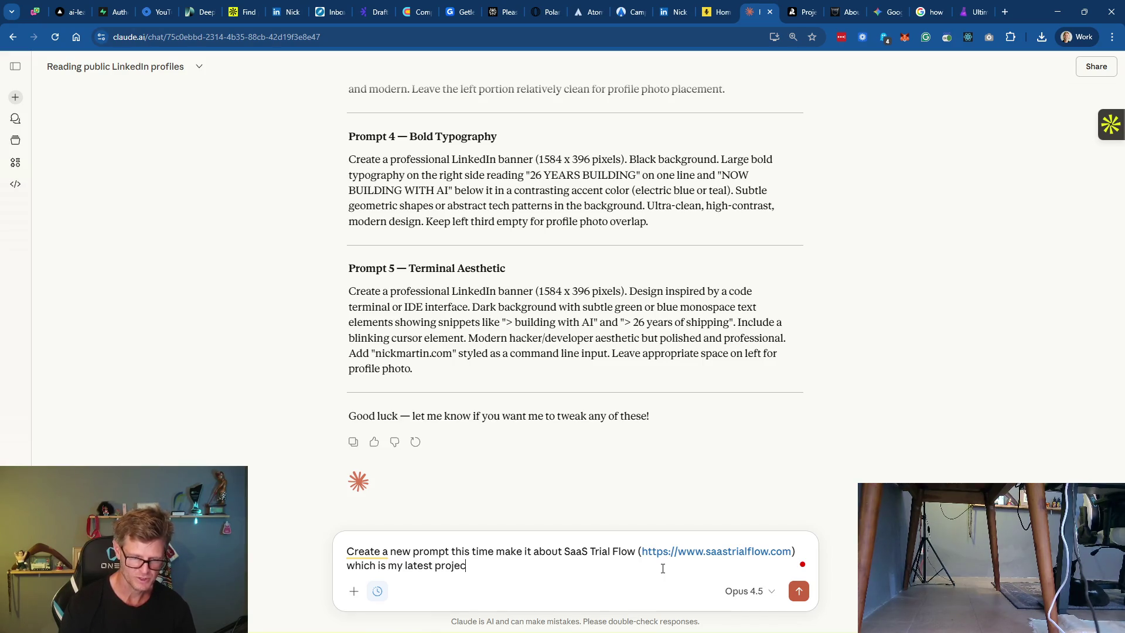
{"action": "type", "text": "t!"}
{"action": "key", "text": "Return"}
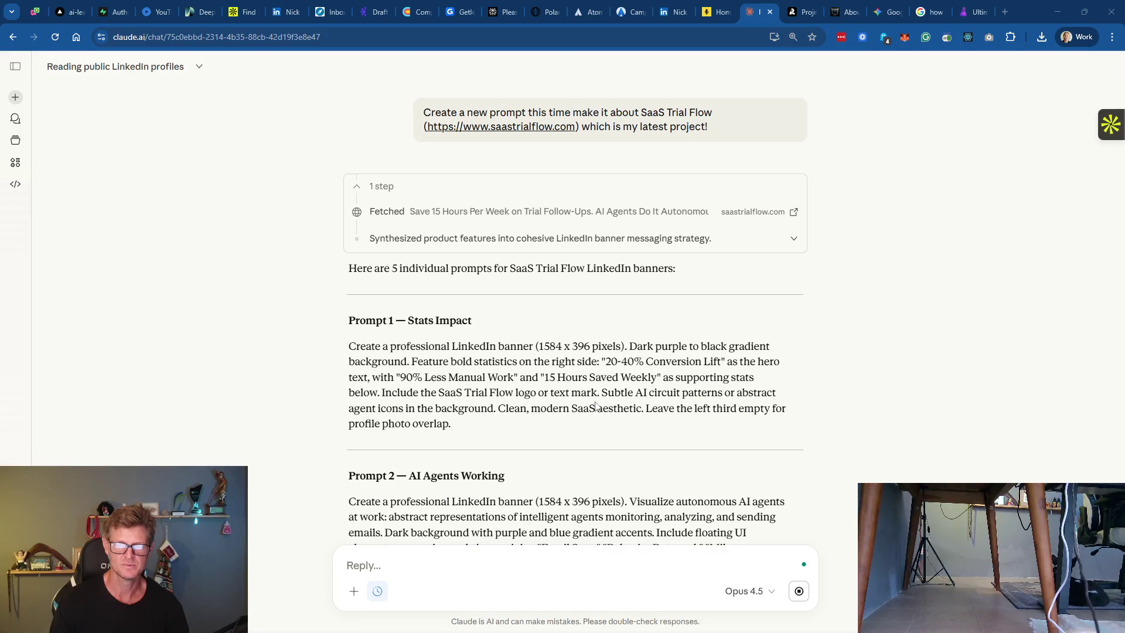
Step: Select Prompt 3's Before/After Conversion text in Claude's response, then return to the Gemini banner chat
{"action": "scroll", "coordinate": [595, 405], "scroll_direction": "down", "scroll_amount": 4}
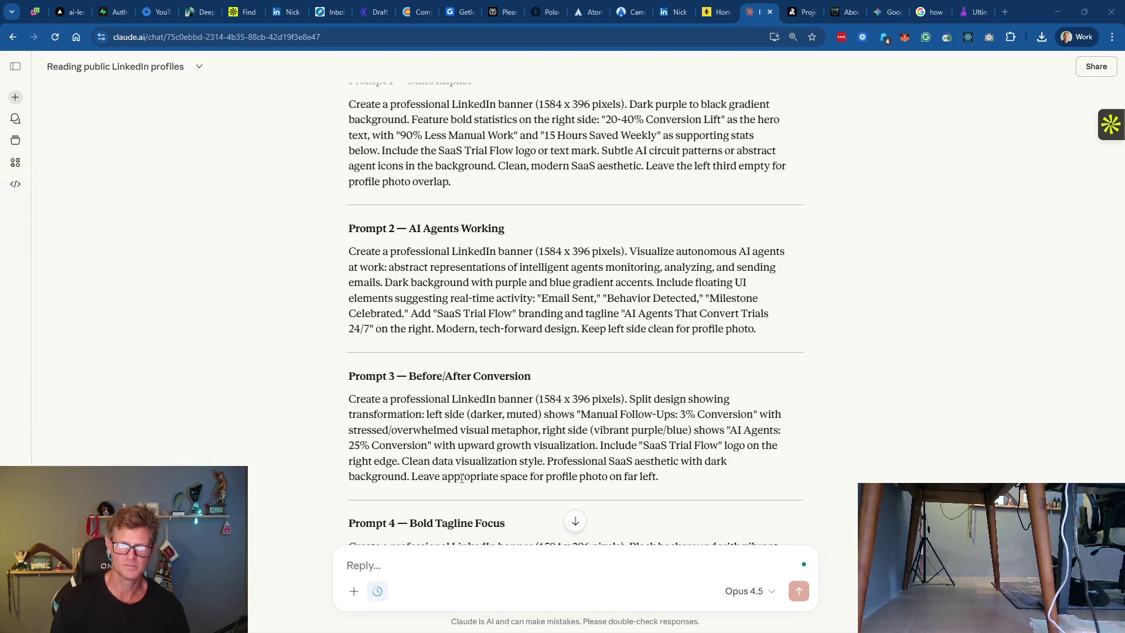
{"action": "mouse_move", "coordinate": [665, 480]}
{"action": "left_mouse_down"}
{"action": "mouse_move", "coordinate": [420, 426]}
{"action": "mouse_move", "coordinate": [392, 399]}
{"action": "mouse_move", "coordinate": [352, 398]}
{"action": "left_mouse_up"}
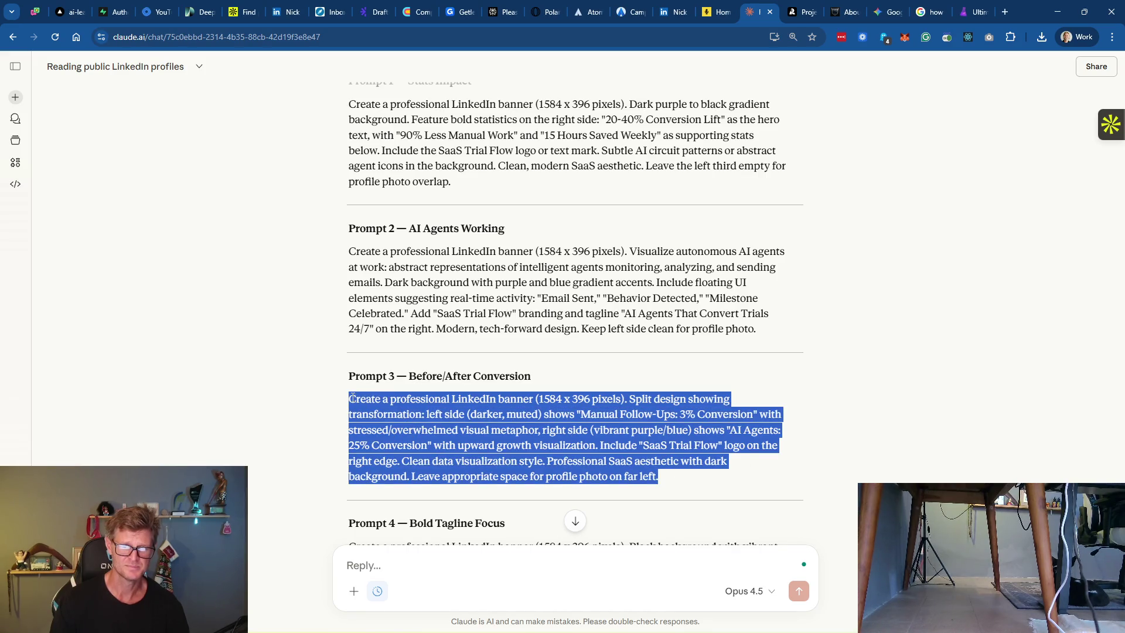
{"action": "left_click", "coordinate": [886, 12]}
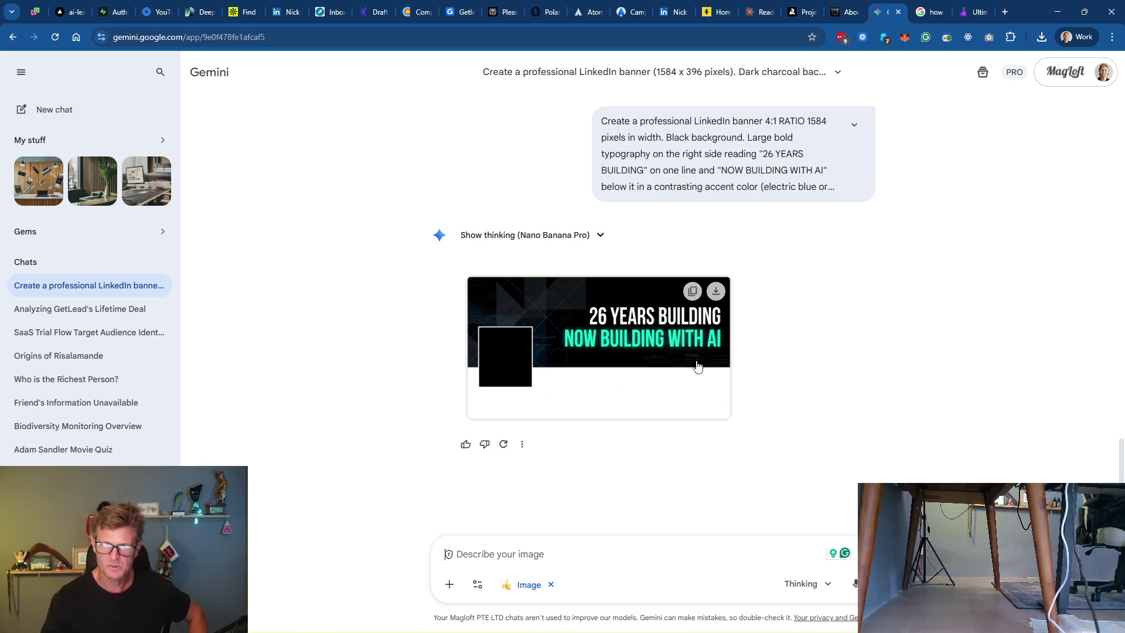
Step: View the generated banner full size, then close the WebUpon 1584x396 pixel article
{"action": "left_click", "coordinate": [672, 350]}
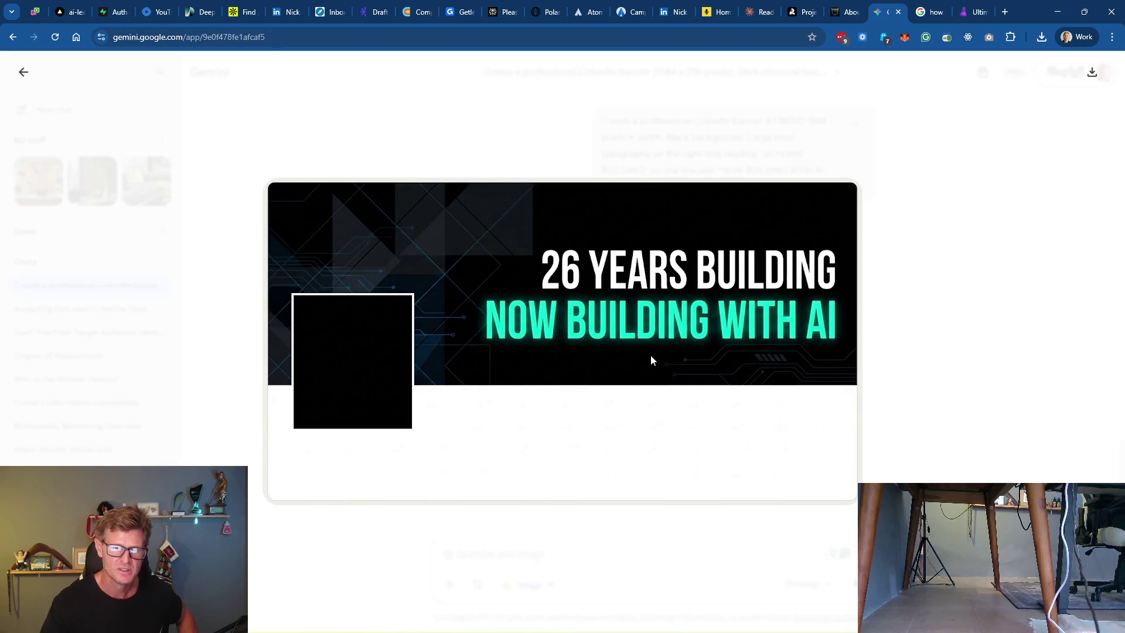
{"action": "left_click", "coordinate": [972, 250]}
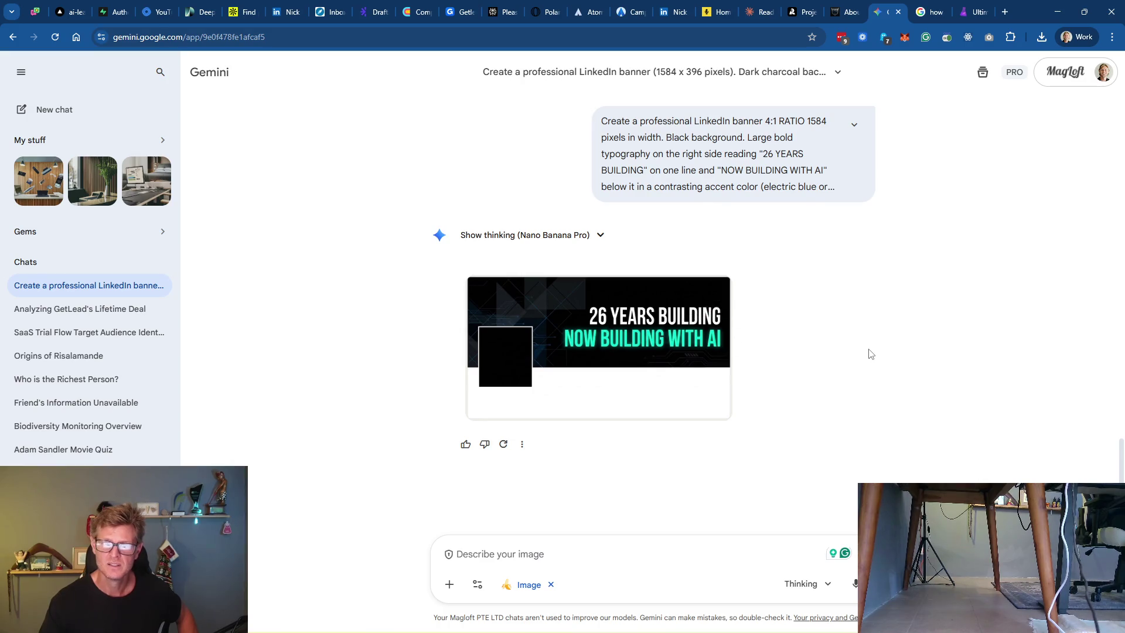
{"action": "scroll", "coordinate": [873, 350], "scroll_direction": "down", "scroll_amount": 1}
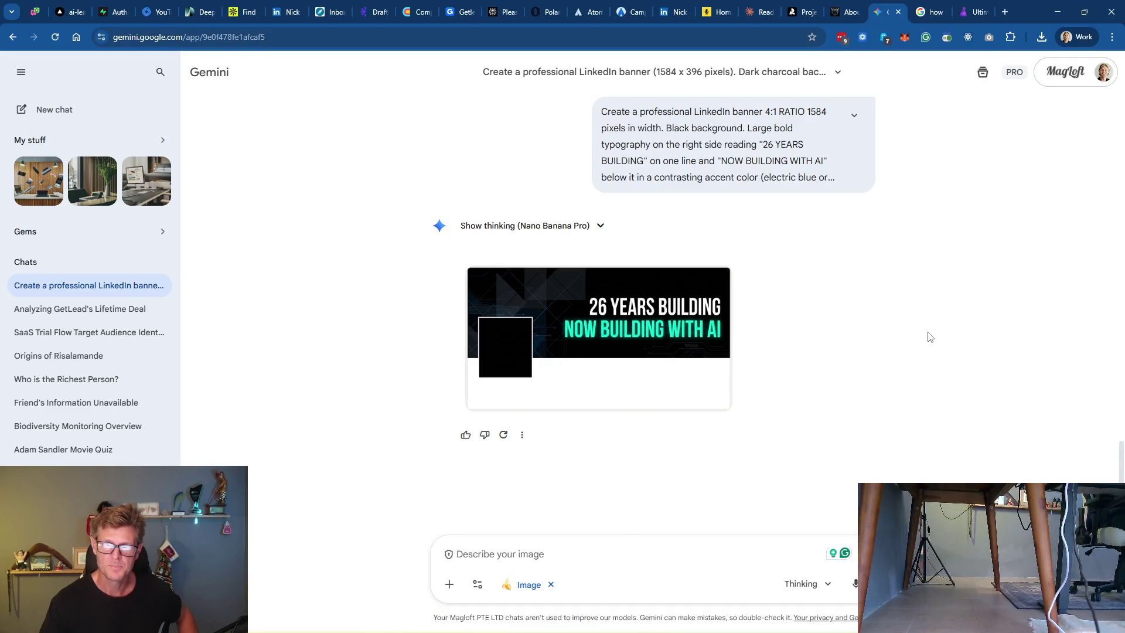
{"action": "scroll", "coordinate": [930, 336], "scroll_direction": "up", "scroll_amount": 4}
{"action": "scroll", "coordinate": [929, 337], "scroll_direction": "down", "scroll_amount": 4}
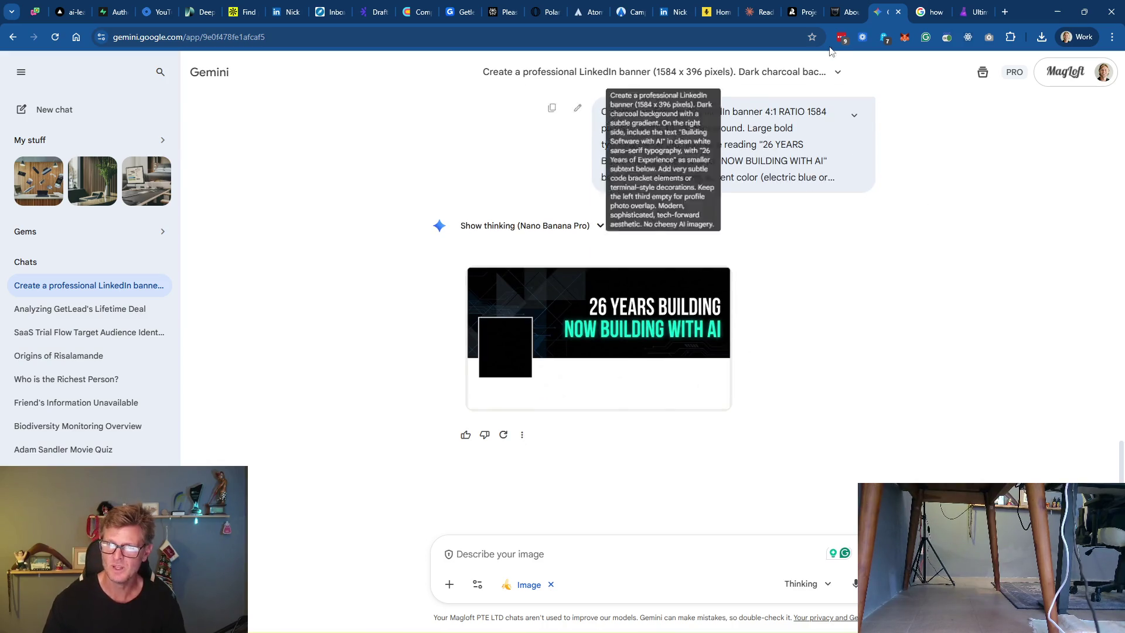
{"action": "left_click", "coordinate": [976, 11]}
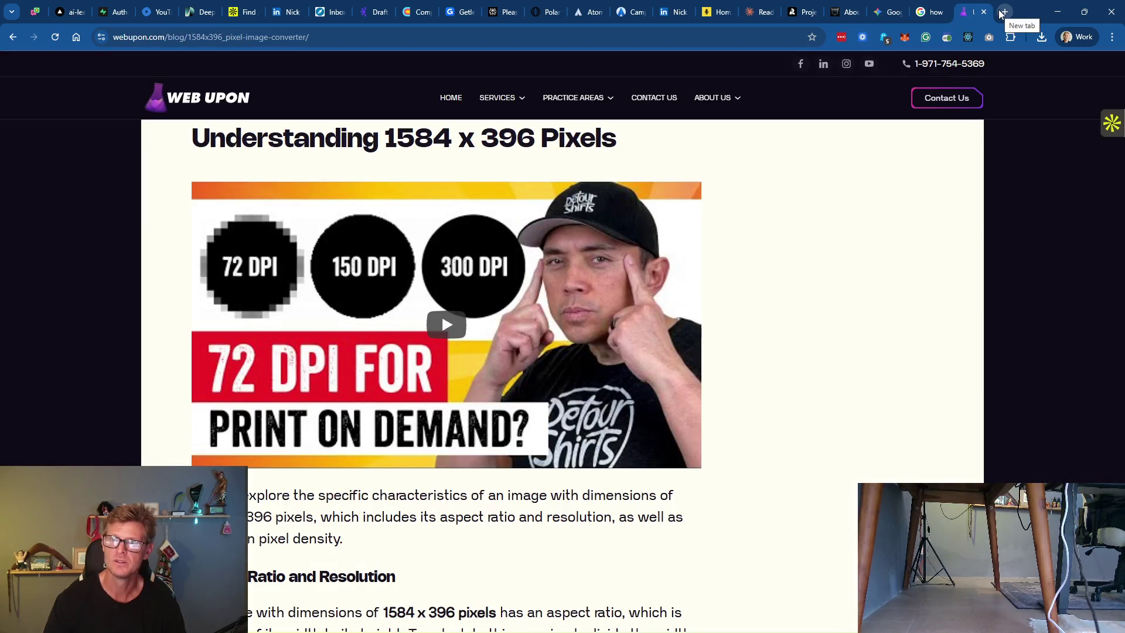
{"action": "left_click", "coordinate": [985, 13]}
Step: Close the Google search results and preview the Building Software with AI banner full size
{"action": "left_click", "coordinate": [984, 12]}
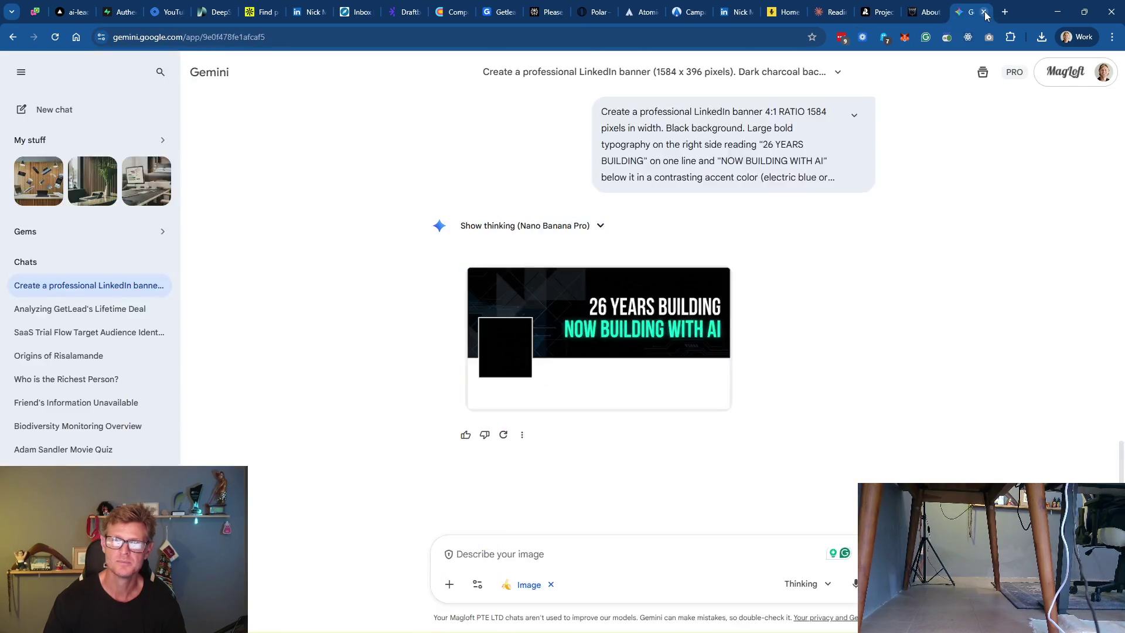
{"action": "scroll", "coordinate": [756, 212], "scroll_direction": "up", "scroll_amount": 10}
{"action": "scroll", "coordinate": [809, 227], "scroll_direction": "up", "scroll_amount": 9}
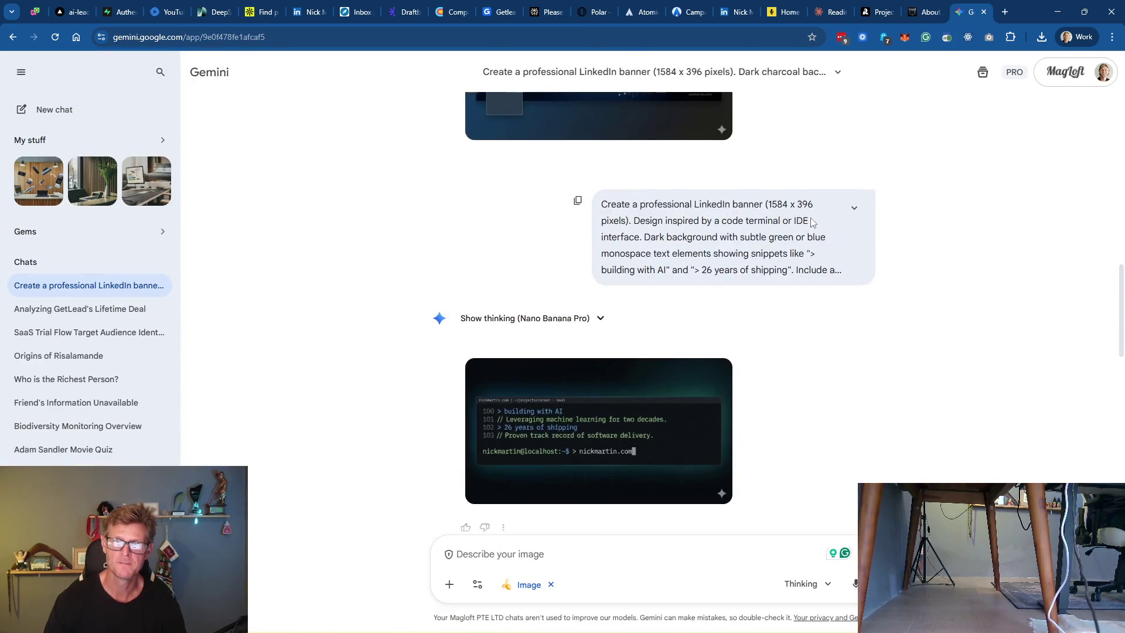
{"action": "scroll", "coordinate": [814, 221], "scroll_direction": "up", "scroll_amount": 8}
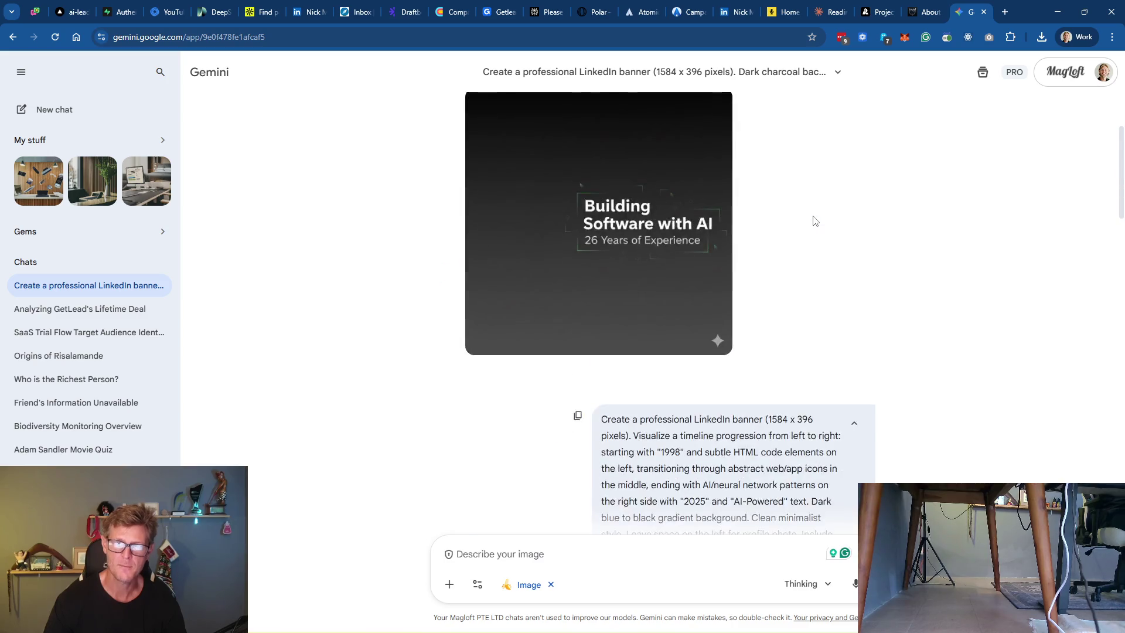
{"action": "scroll", "coordinate": [814, 221], "scroll_direction": "down", "scroll_amount": 3}
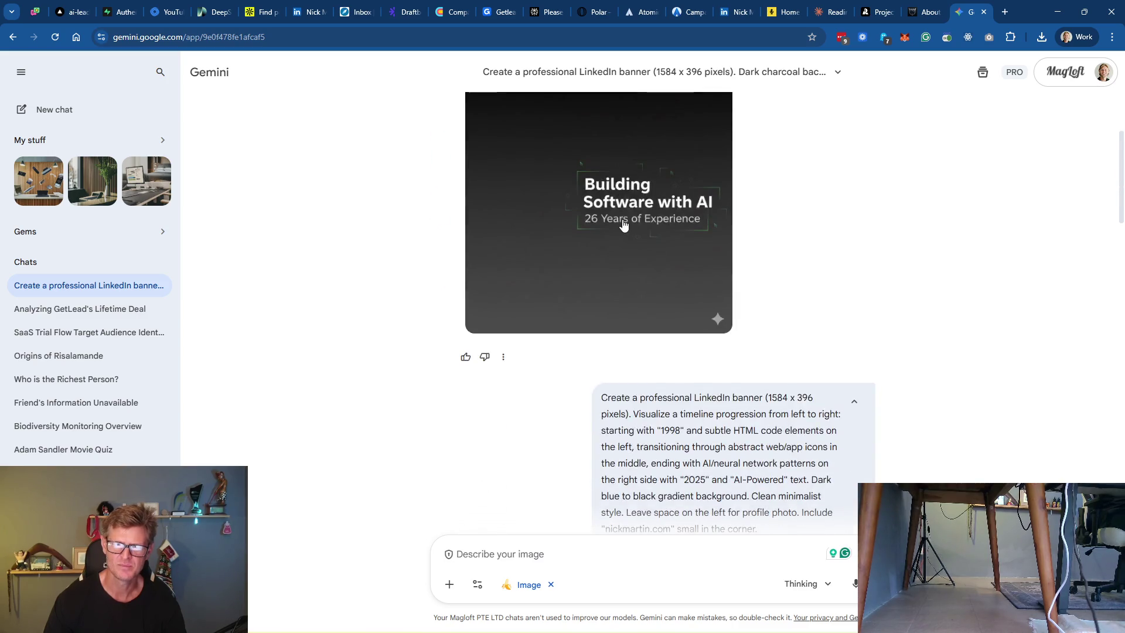
{"action": "left_click", "coordinate": [618, 217]}
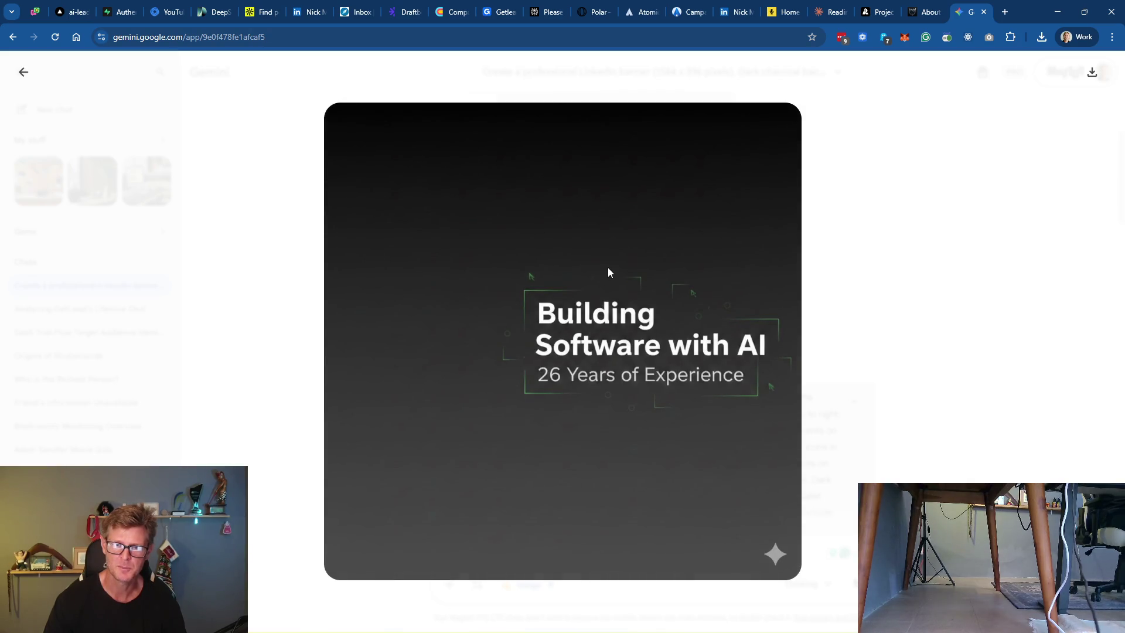
{"action": "left_click", "coordinate": [820, 232]}
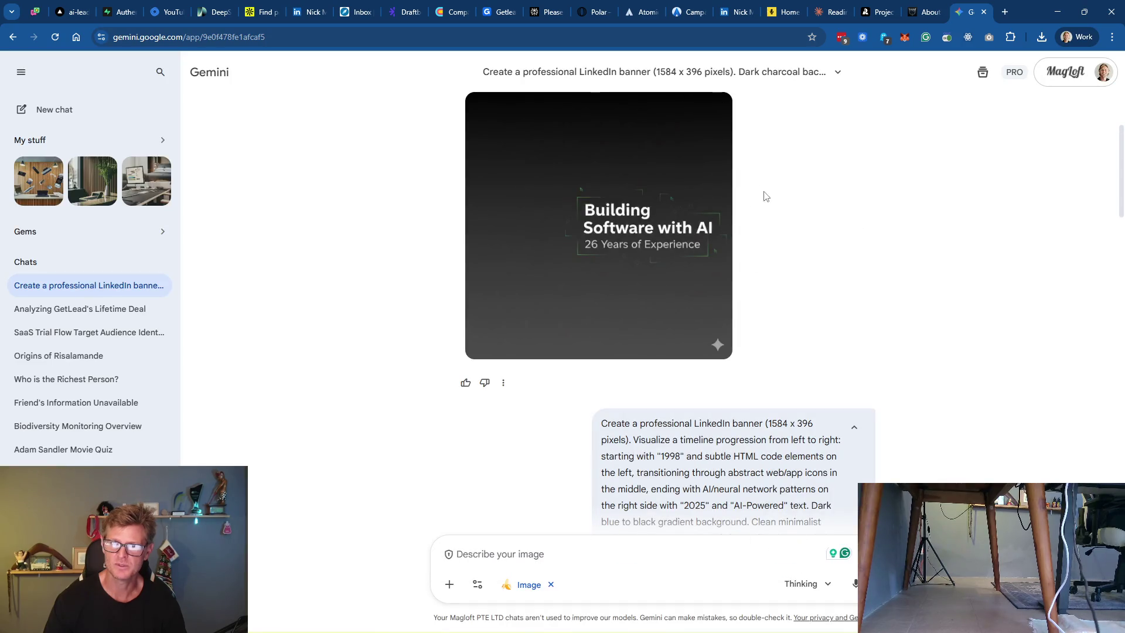
Step: Download the banner at full size as building.png and open it in Paint
{"action": "left_click", "coordinate": [713, 110]}
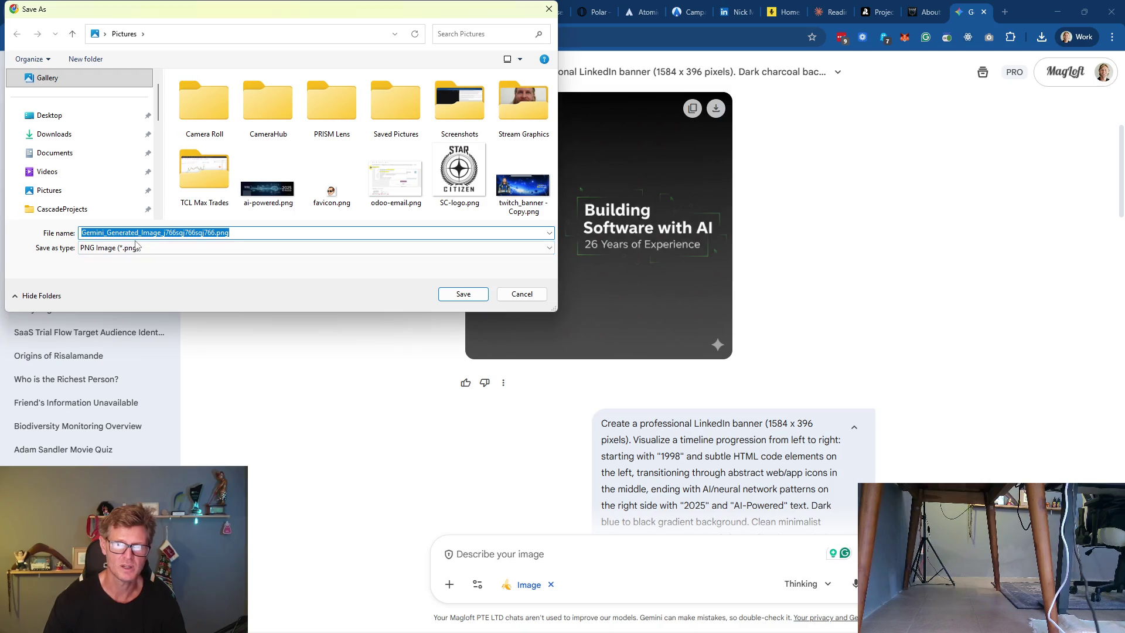
{"action": "type", "text": "building"}
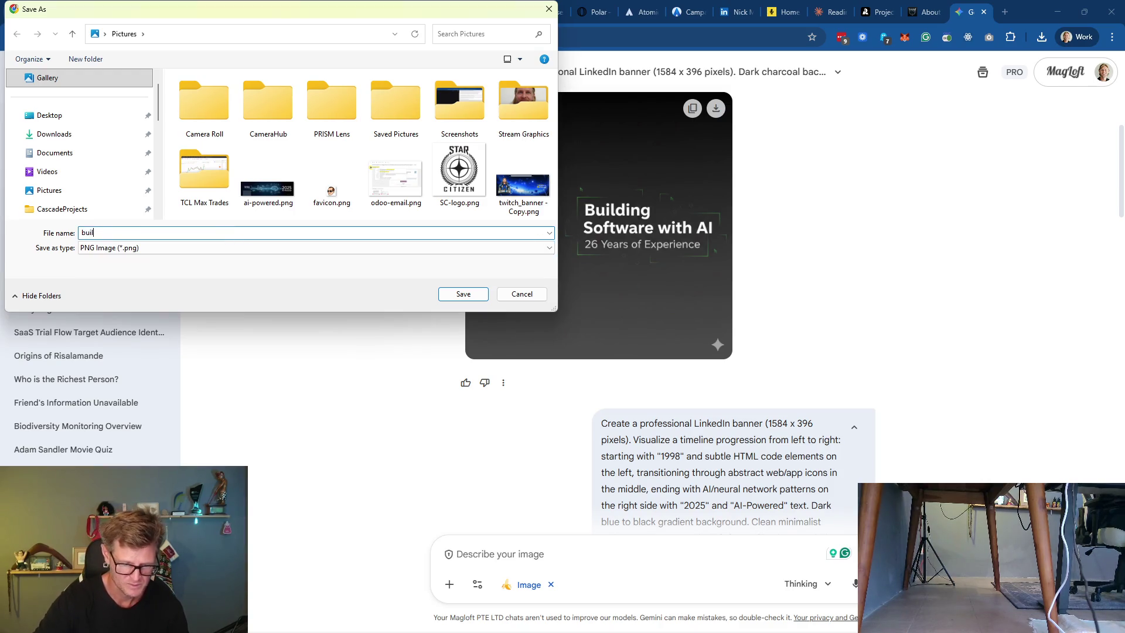
{"action": "key", "text": "Return"}
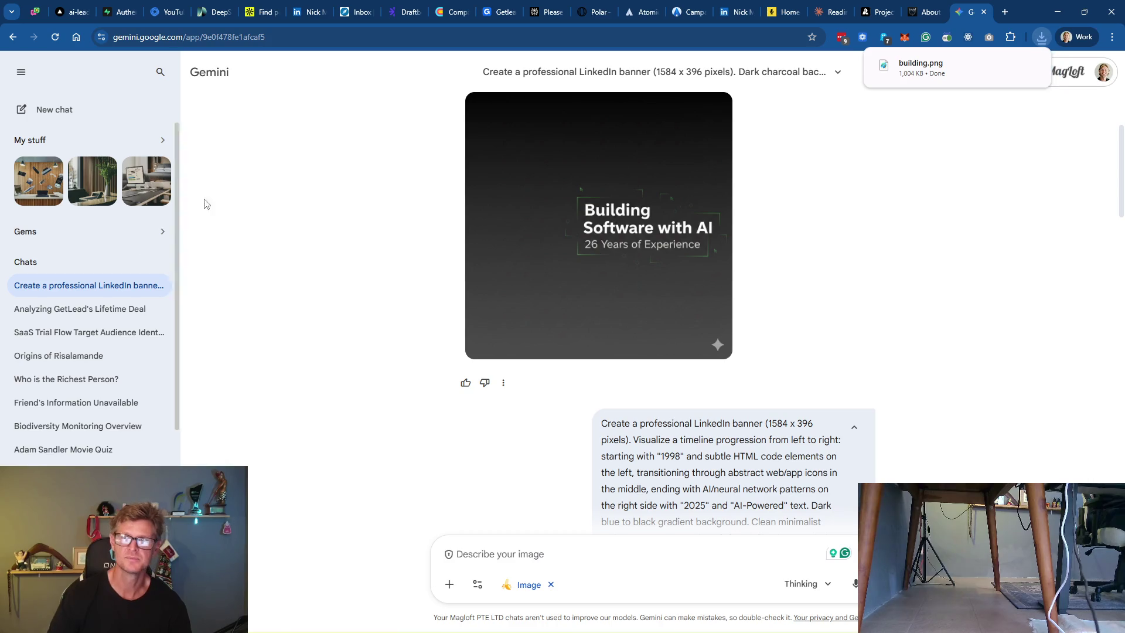
{"action": "left_click", "coordinate": [938, 64]}
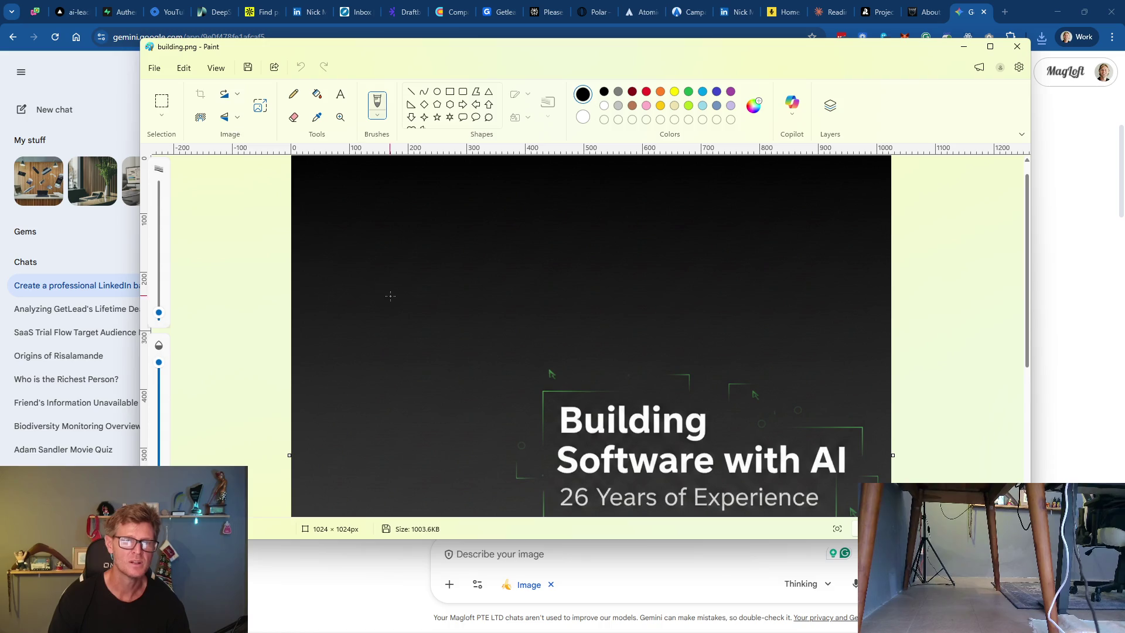
Step: Trim the square image's top and bottom into a thin strip, then undo the crop
{"action": "scroll", "coordinate": [409, 369], "scroll_direction": "down", "scroll_amount": 3}
{"action": "scroll", "coordinate": [421, 327], "scroll_direction": "up", "scroll_amount": 1}
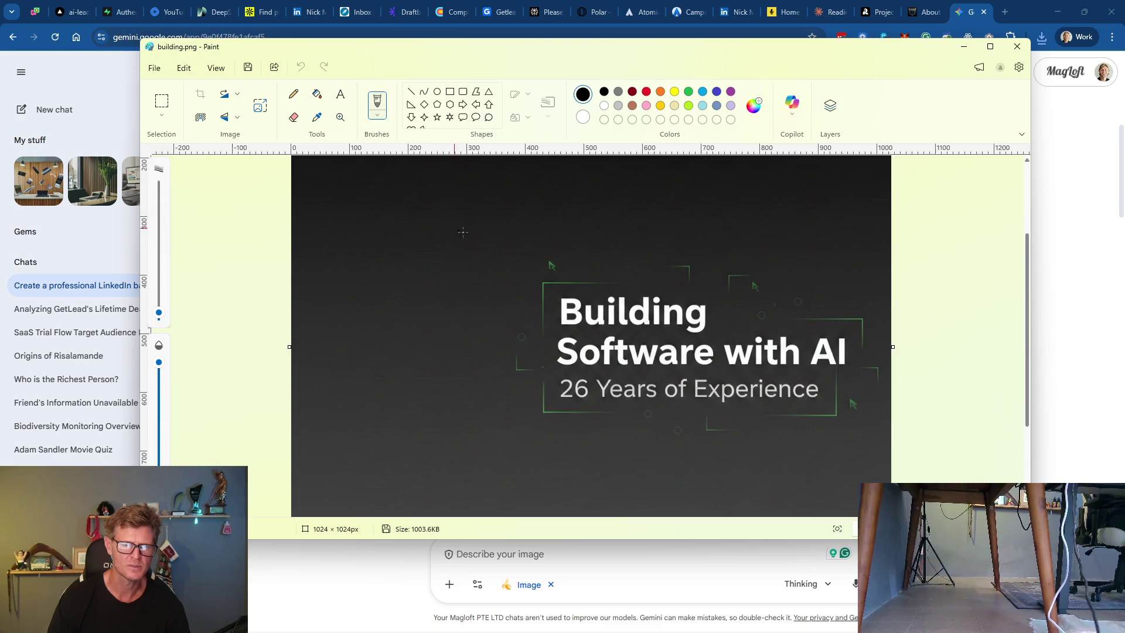
{"action": "scroll", "coordinate": [555, 235], "scroll_direction": "up", "scroll_amount": 3}
{"action": "left_click_drag", "start_coordinate": [593, 174], "coordinate": [602, 379]}
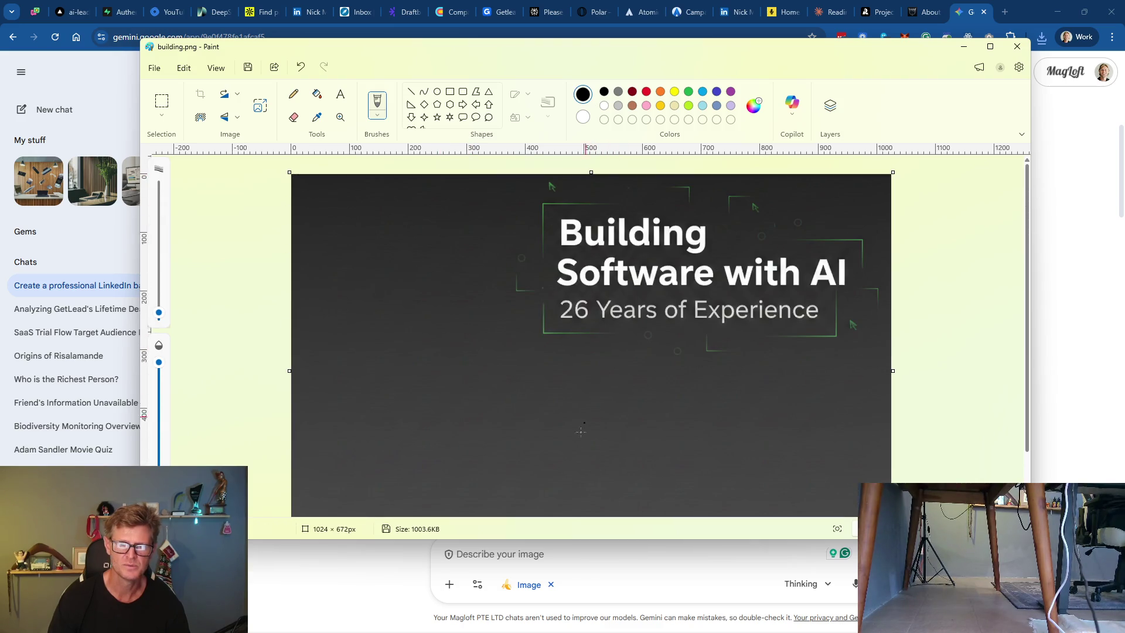
{"action": "scroll", "coordinate": [605, 487], "scroll_direction": "down", "scroll_amount": 3}
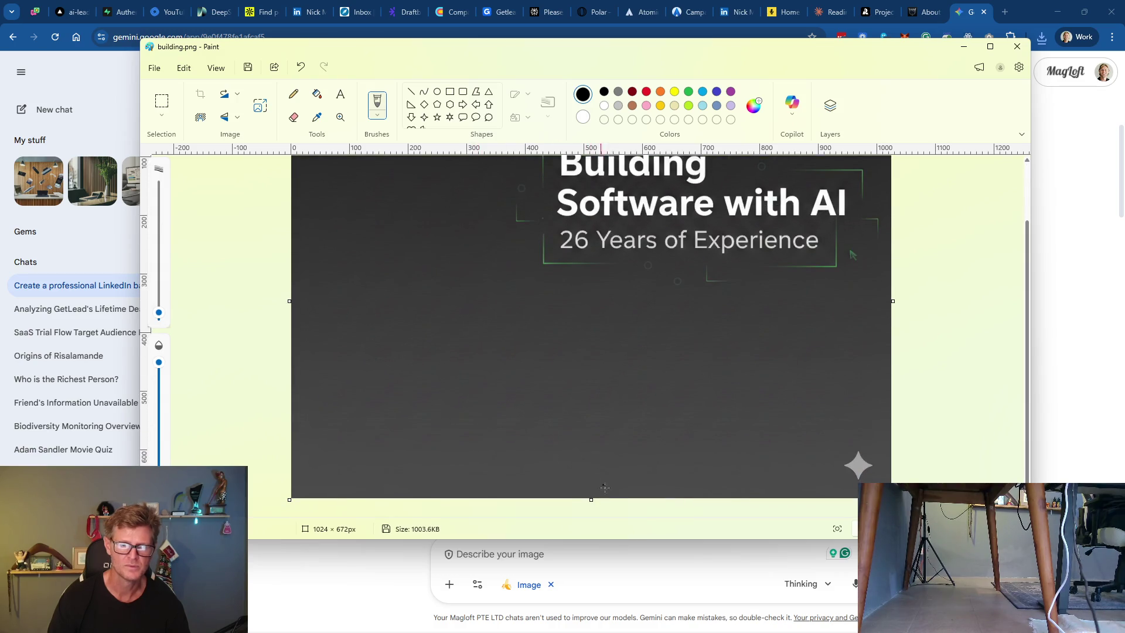
{"action": "left_click_drag", "start_coordinate": [591, 497], "coordinate": [588, 292]}
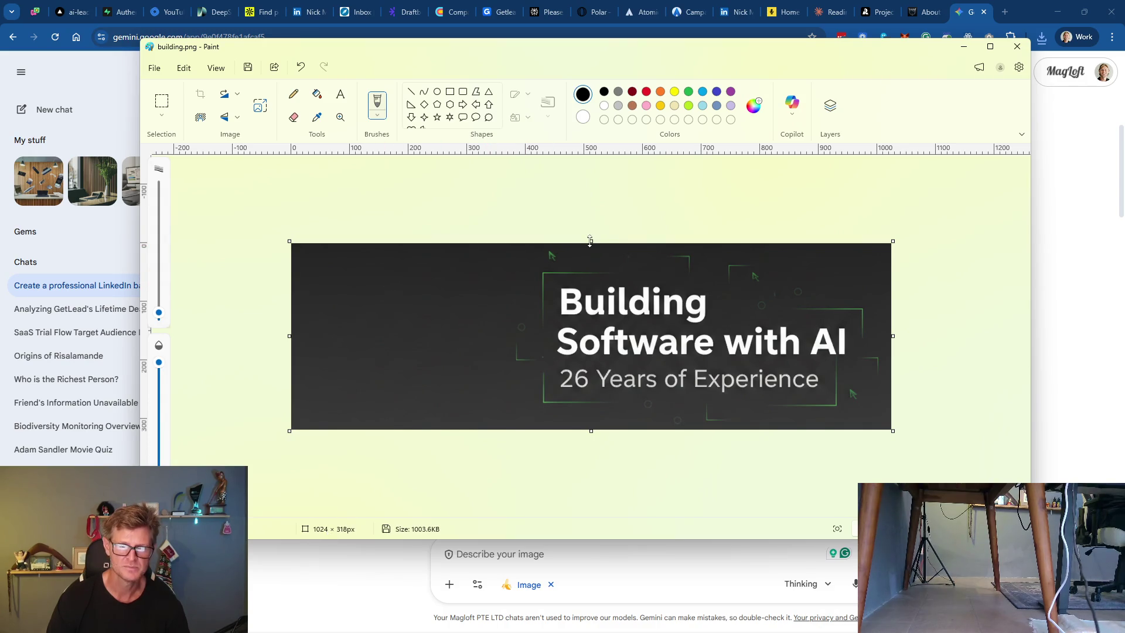
{"action": "left_click_drag", "start_coordinate": [591, 240], "coordinate": [593, 197]}
{"action": "key", "text": "ctrl+z"}
{"action": "key", "text": "ctrl+z"}
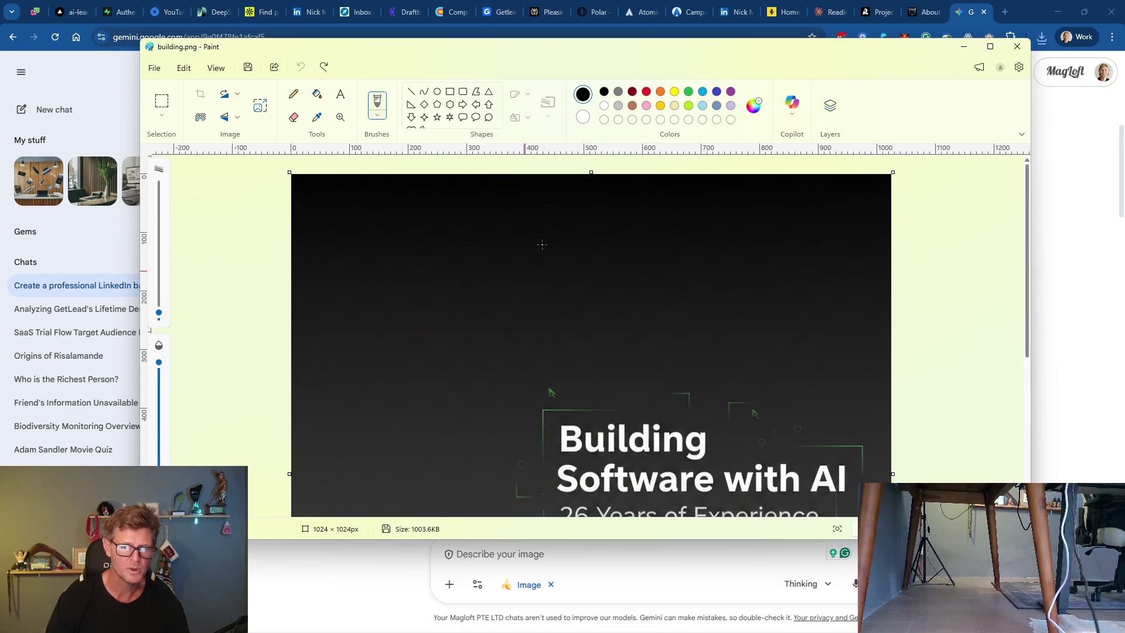
Step: Re-crop the top and bottom in small increments until the image measures 1024 × 332 px
{"action": "left_click_drag", "start_coordinate": [591, 173], "coordinate": [594, 344]}
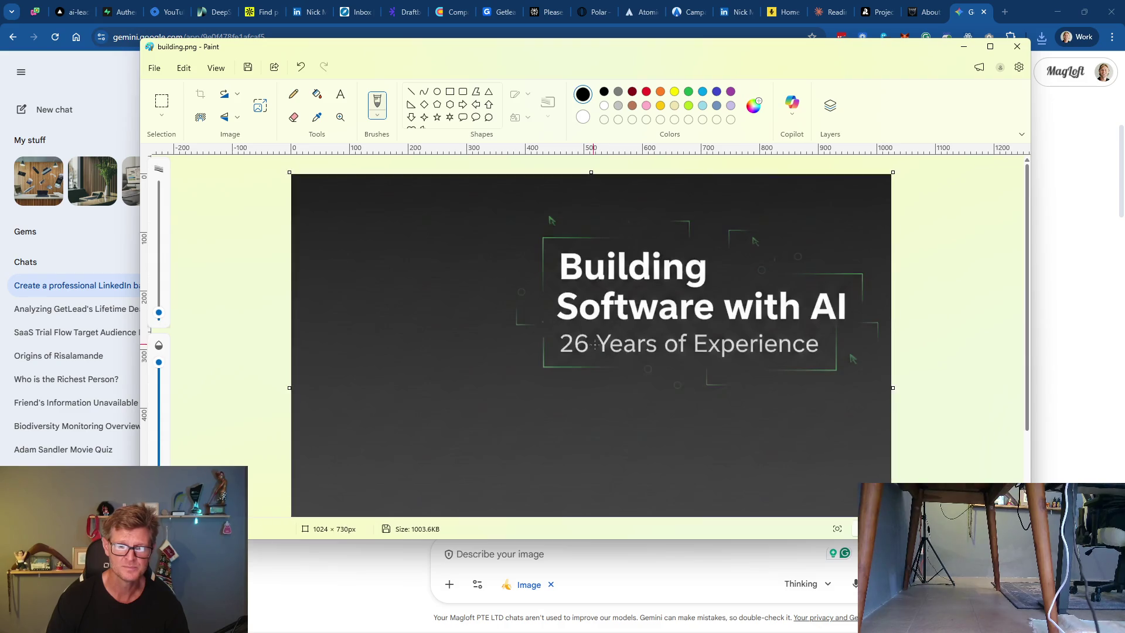
{"action": "scroll", "coordinate": [594, 410], "scroll_direction": "down", "scroll_amount": 2}
{"action": "left_click_drag", "start_coordinate": [592, 498], "coordinate": [588, 321]}
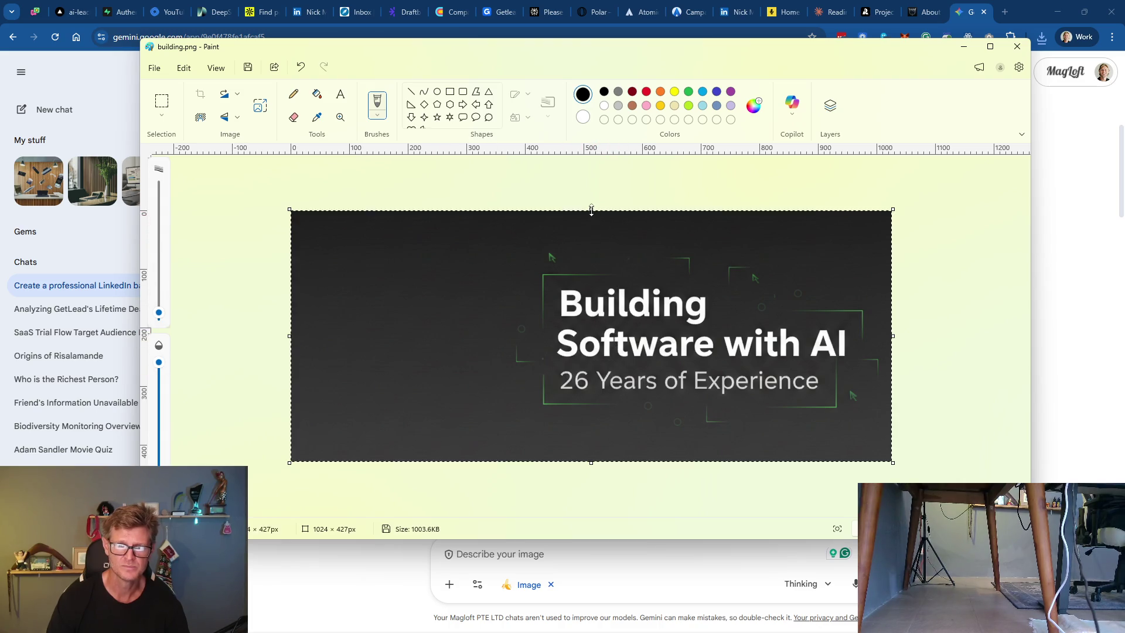
{"action": "left_click_drag", "start_coordinate": [591, 209], "coordinate": [587, 237]}
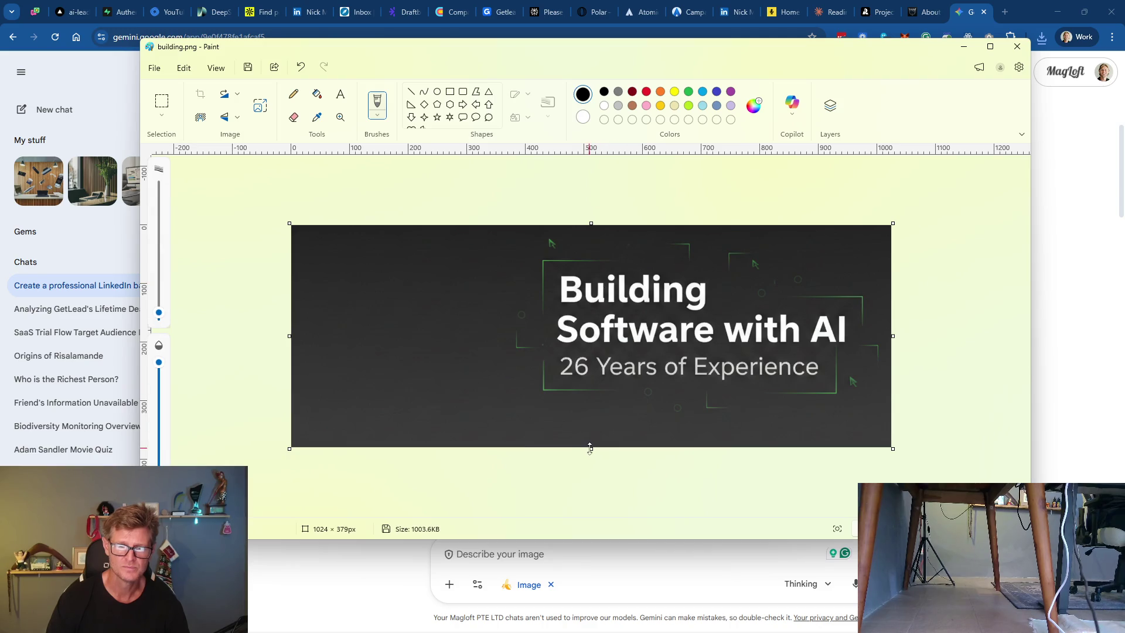
{"action": "left_click_drag", "start_coordinate": [592, 448], "coordinate": [594, 421]}
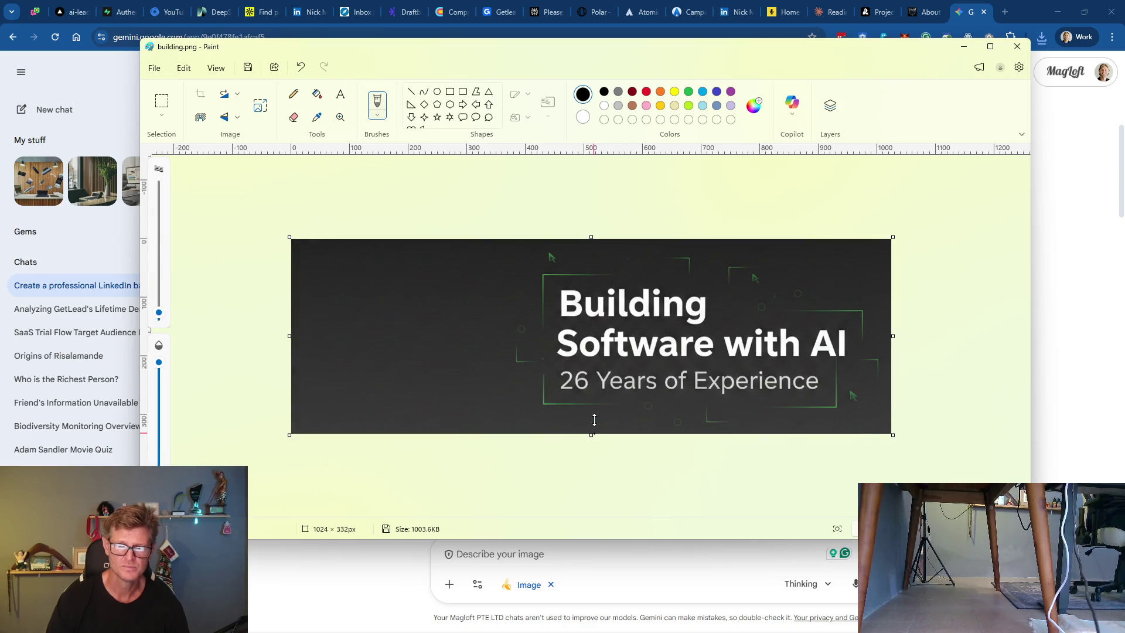
{"action": "left_click_drag", "start_coordinate": [592, 239], "coordinate": [591, 249]}
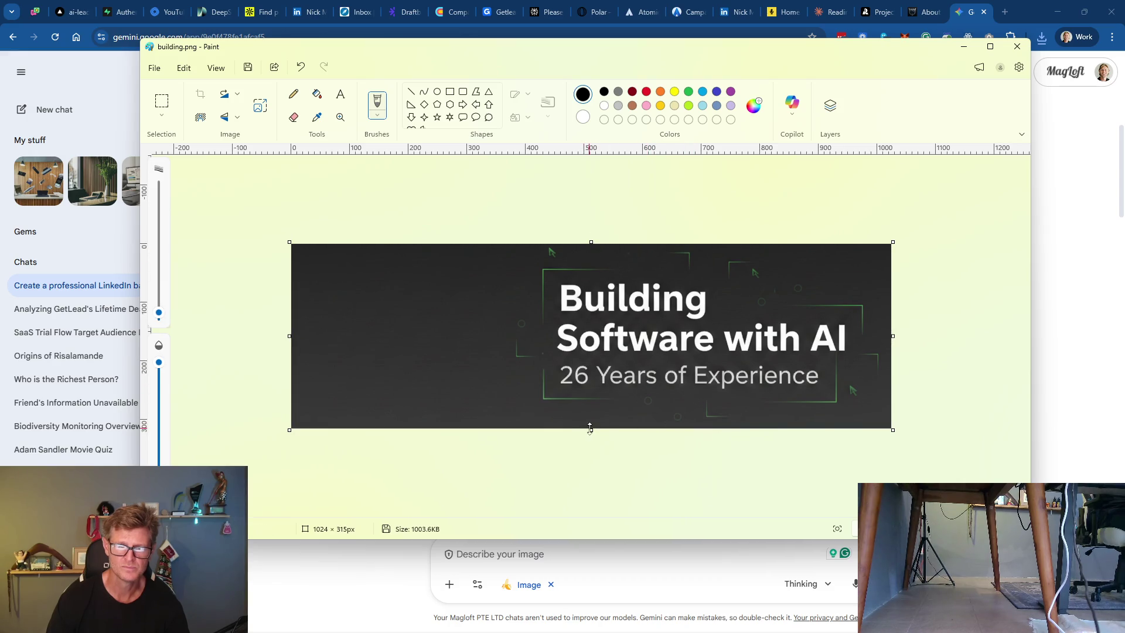
{"action": "left_click_drag", "start_coordinate": [591, 429], "coordinate": [591, 423]}
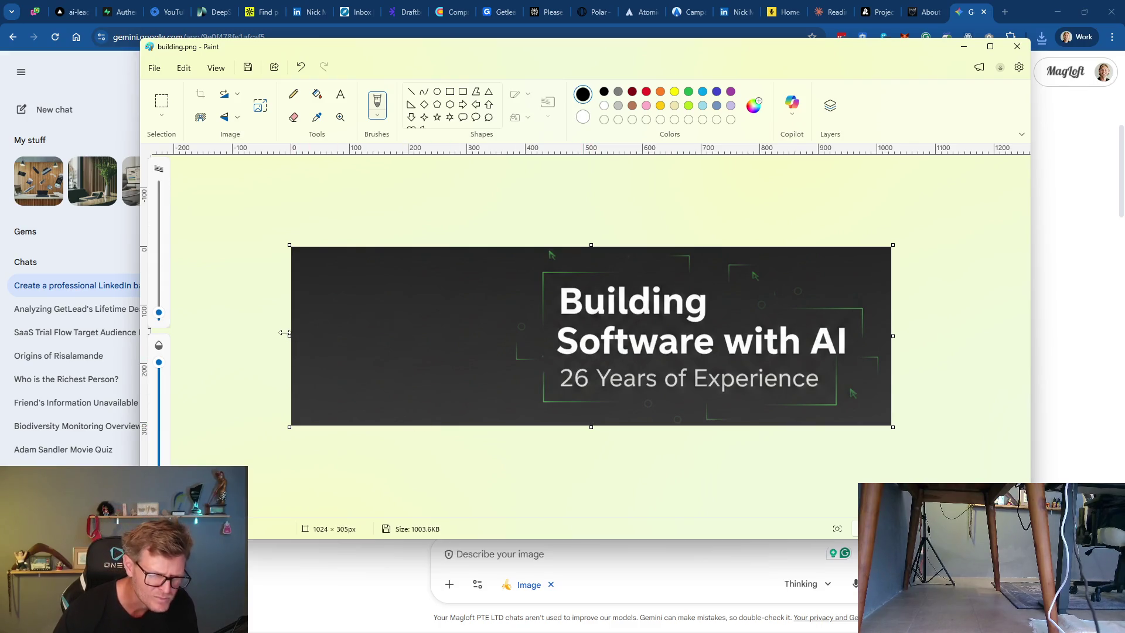
{"action": "left_click_drag", "start_coordinate": [289, 335], "coordinate": [190, 345]}
{"action": "key", "text": "ctrl+z"}
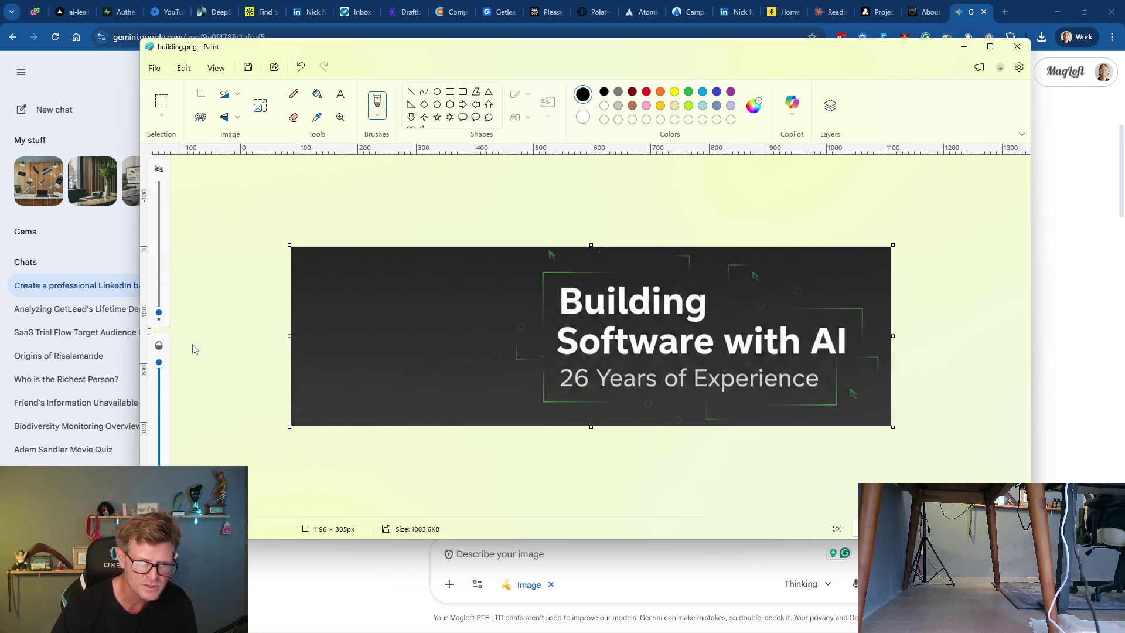
{"action": "left_click_drag", "start_coordinate": [591, 428], "coordinate": [594, 439]}
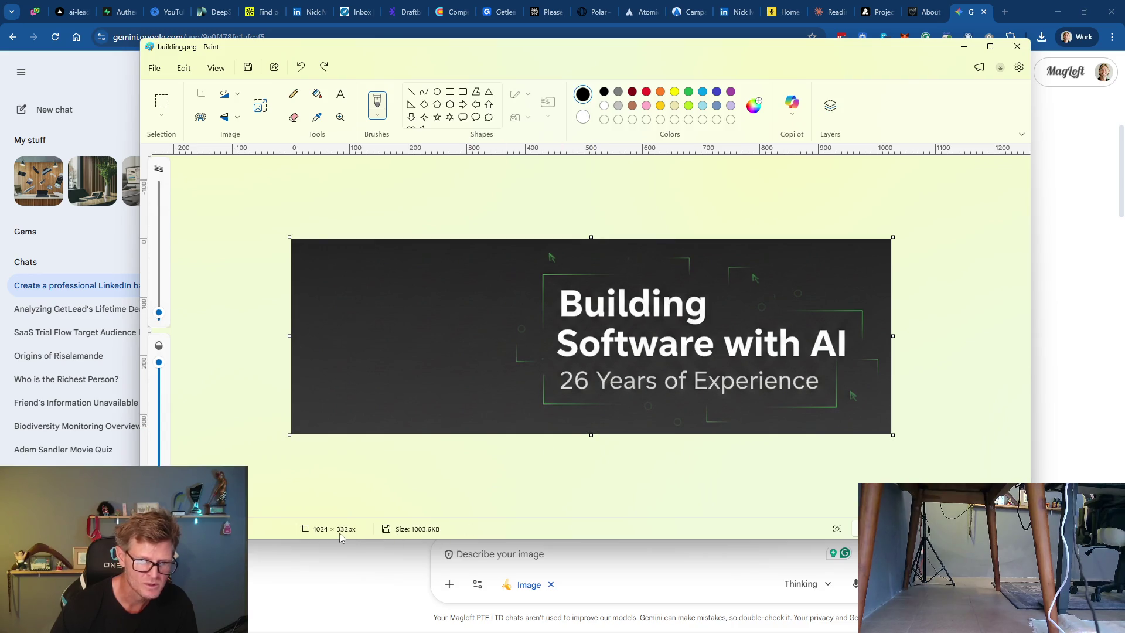
Step: Return from Claude to Paint and try adding height above the banner, undoing it
{"action": "left_click", "coordinate": [829, 12]}
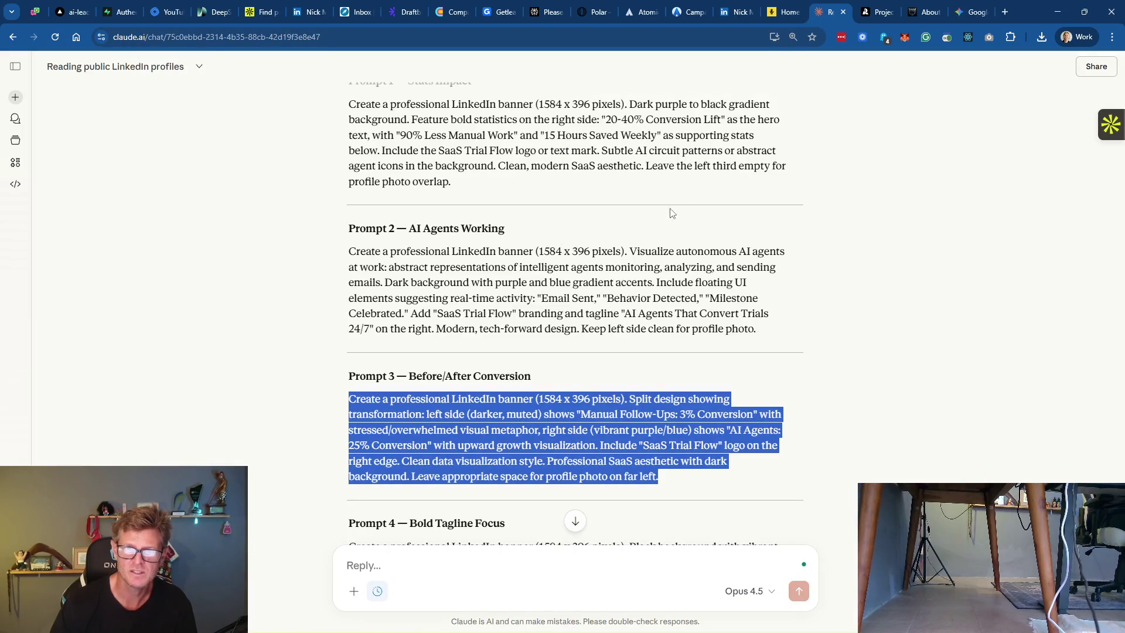
{"action": "key", "text": "alt+Tab"}
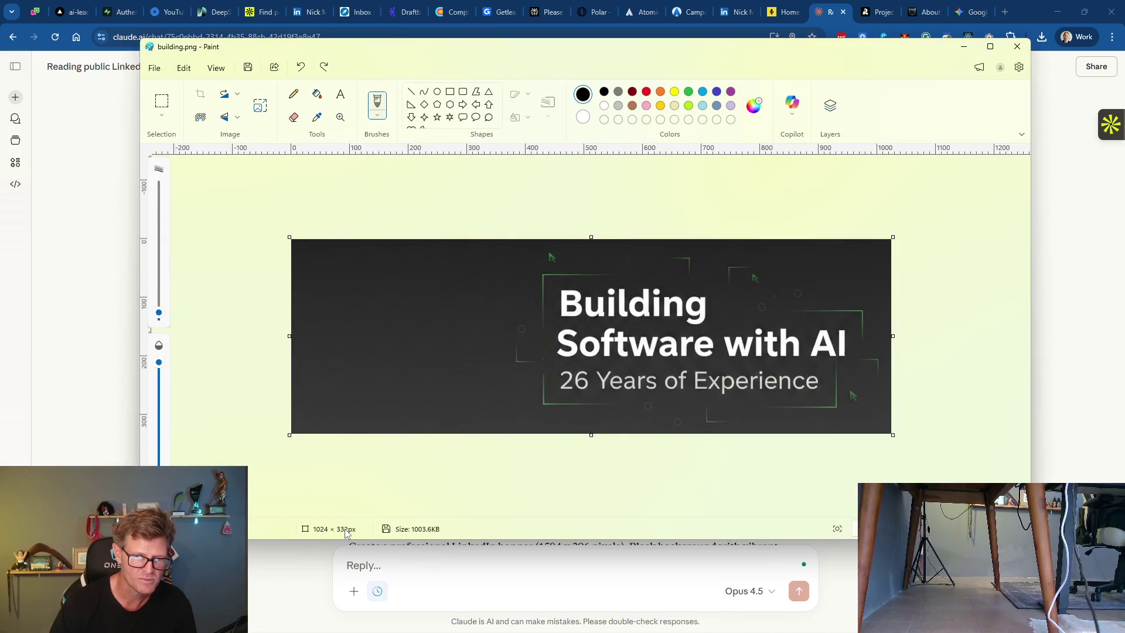
{"action": "left_click_drag", "start_coordinate": [592, 236], "coordinate": [591, 223]}
{"action": "key", "text": "ctrl+z"}
{"action": "key", "text": "ctrl+z"}
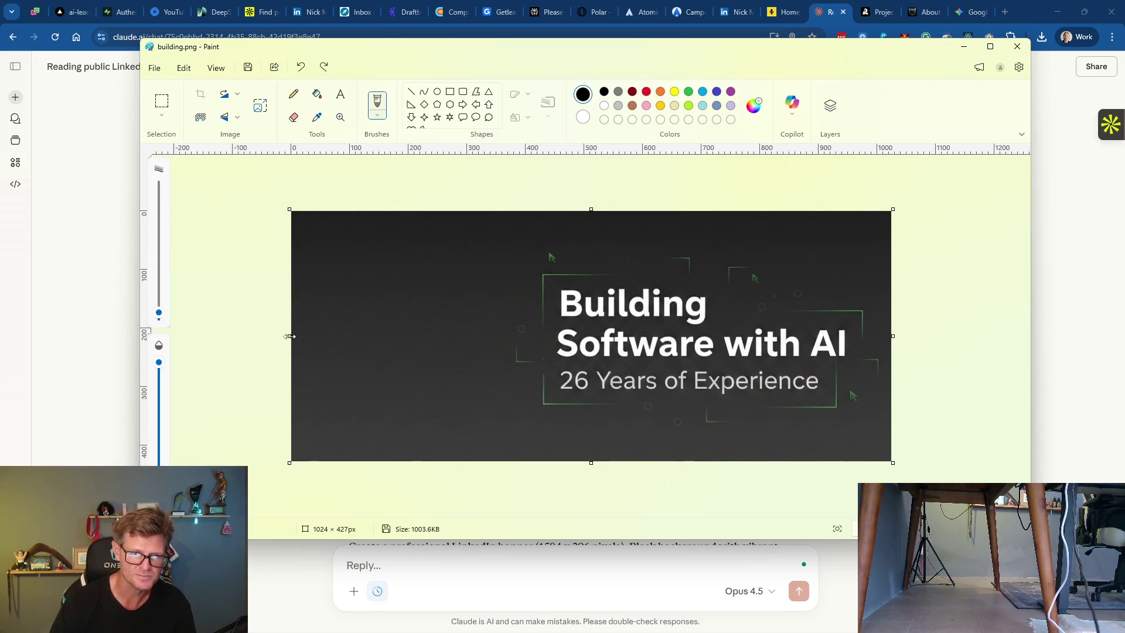
Step: Widen the canvas, fill the left strip with sampled dark grey, then revert to 1024 × 1024
{"action": "left_click_drag", "start_coordinate": [289, 335], "coordinate": [196, 339]}
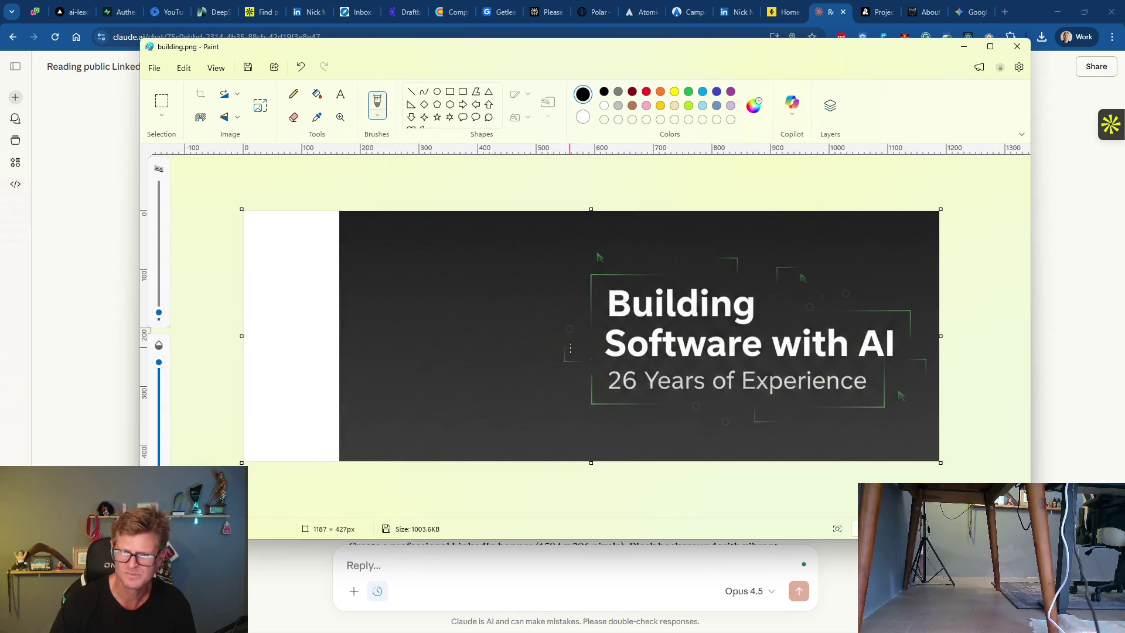
{"action": "left_click_drag", "start_coordinate": [938, 335], "coordinate": [1015, 336]}
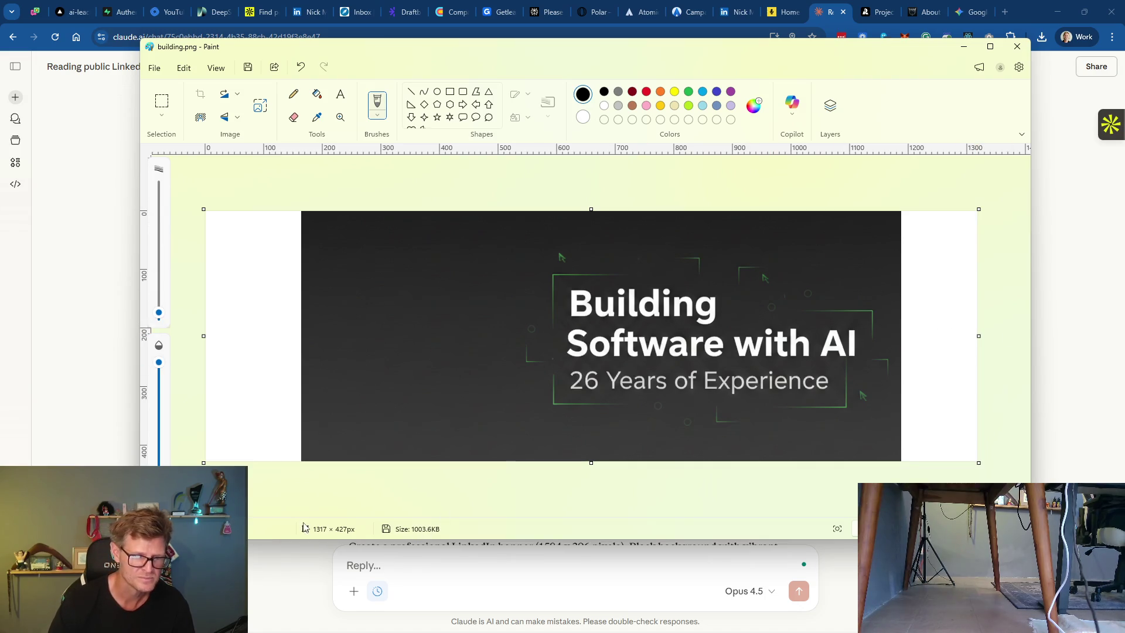
{"action": "left_click_drag", "start_coordinate": [203, 335], "coordinate": [184, 336]}
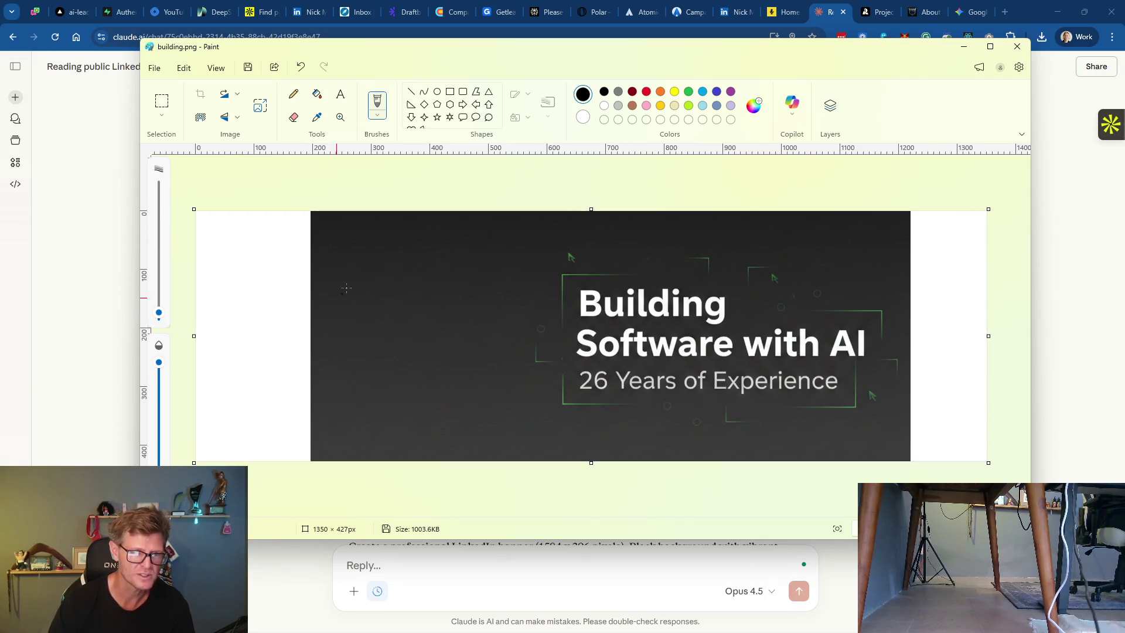
{"action": "left_click", "coordinate": [316, 117]}
{"action": "left_click", "coordinate": [314, 300]}
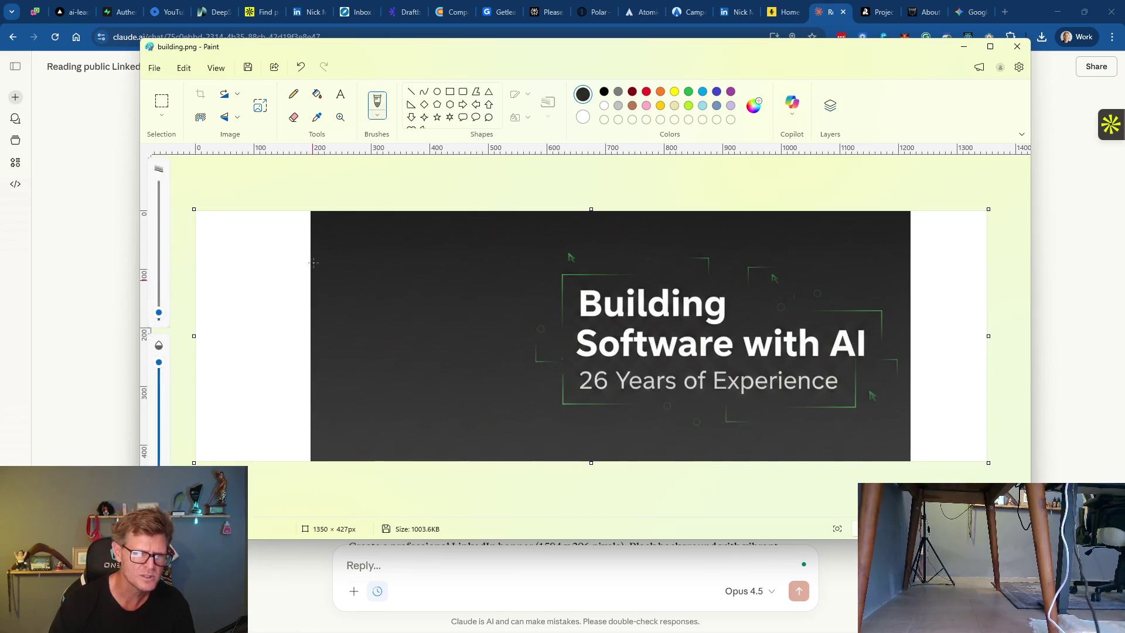
{"action": "left_click", "coordinate": [316, 94]}
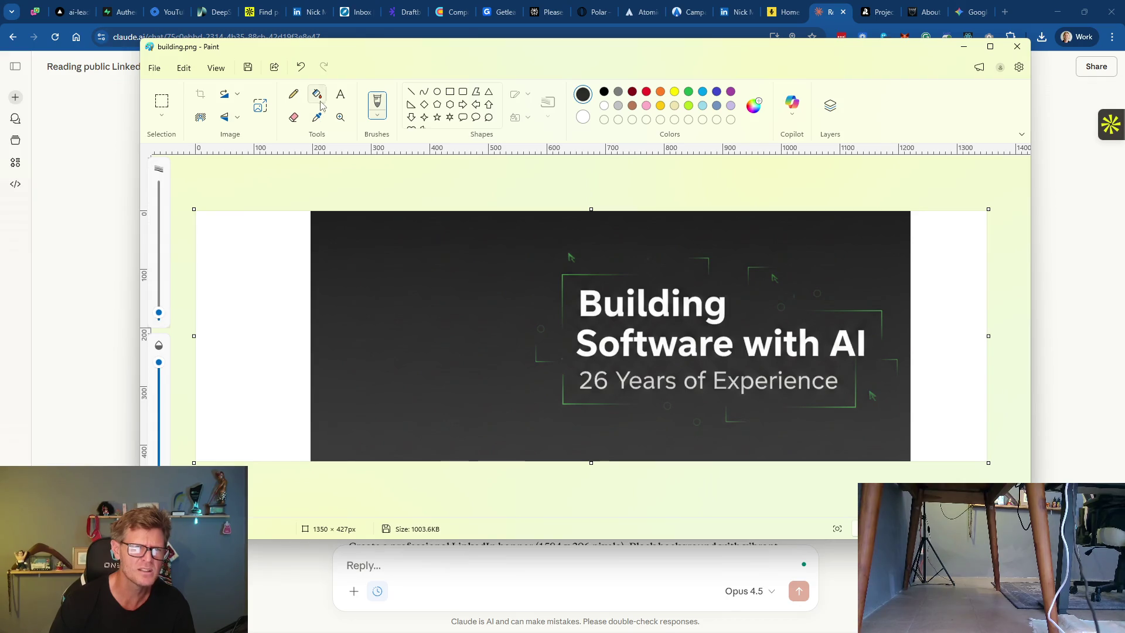
{"action": "left_click", "coordinate": [265, 246]}
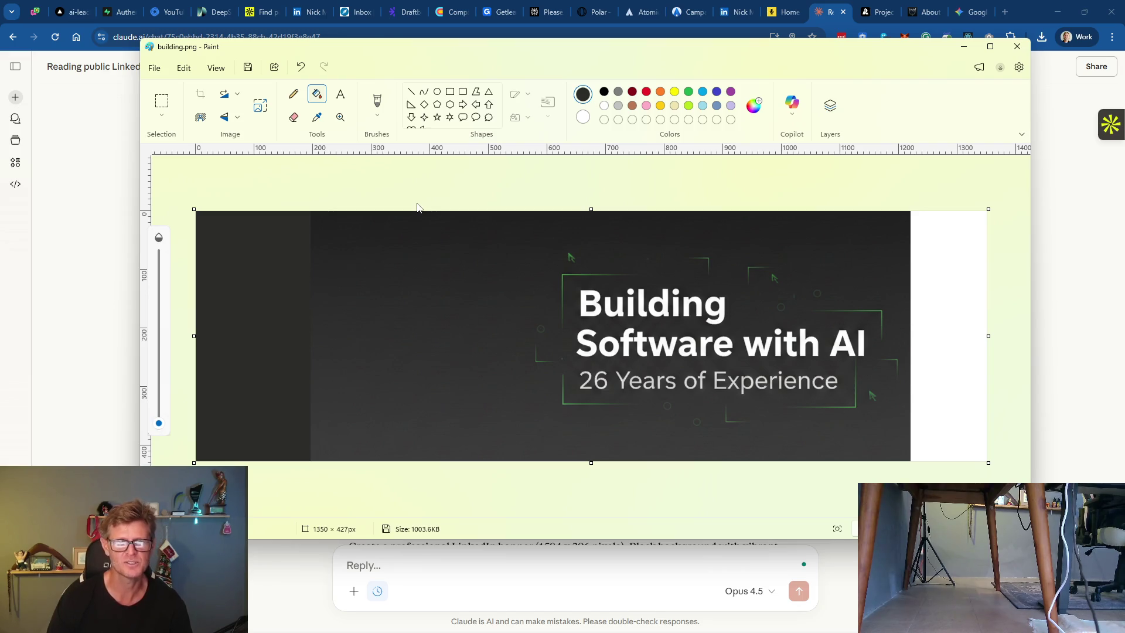
{"action": "key", "text": "ctrl+z"}
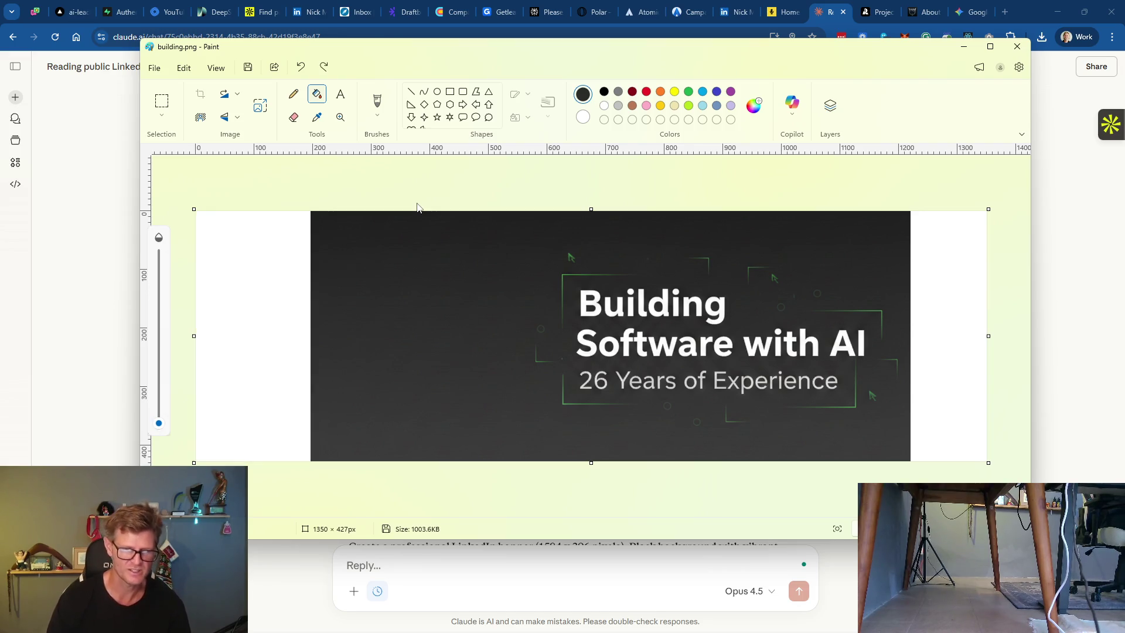
{"action": "key", "text": "ctrl+z"}
{"action": "key", "text": "ctrl+z"}
{"action": "key", "text": "ctrl+z"}
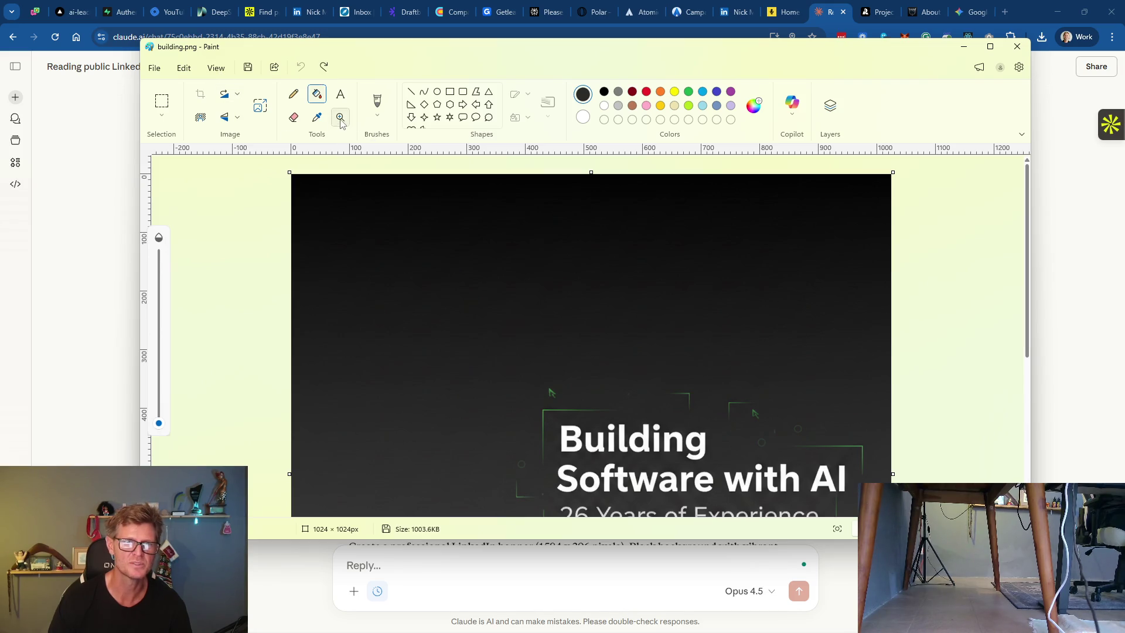
Step: Switch between Paint's colour picker and text tools, undoing an accidental canvas enlargement
{"action": "left_click", "coordinate": [317, 118]}
{"action": "left_click", "coordinate": [342, 95]}
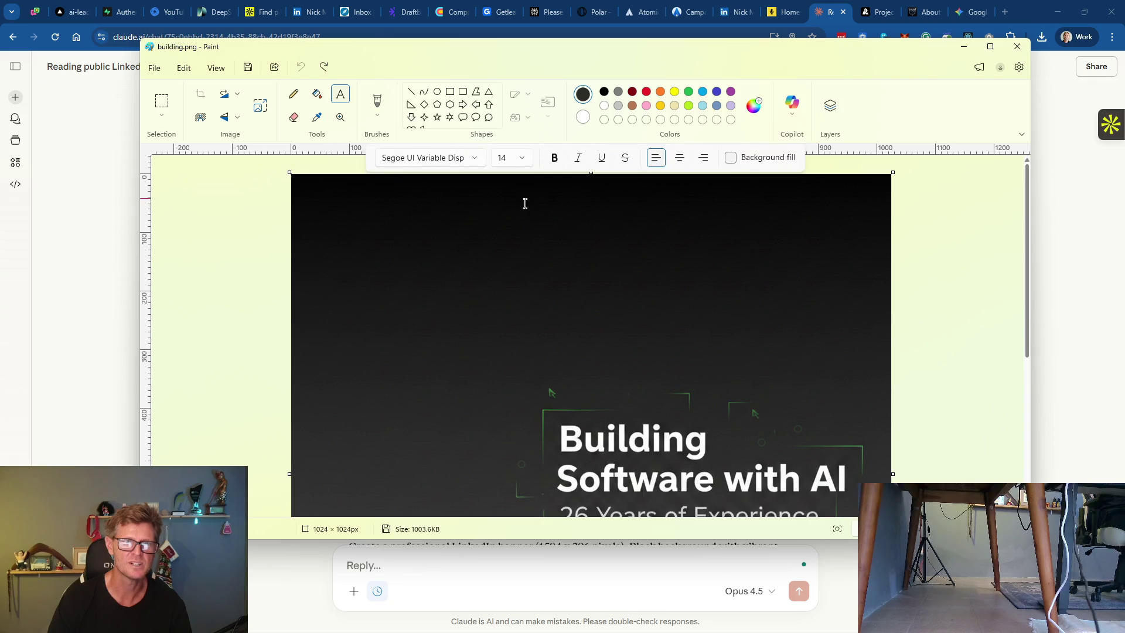
{"action": "left_click_drag", "start_coordinate": [591, 173], "coordinate": [591, 175]}
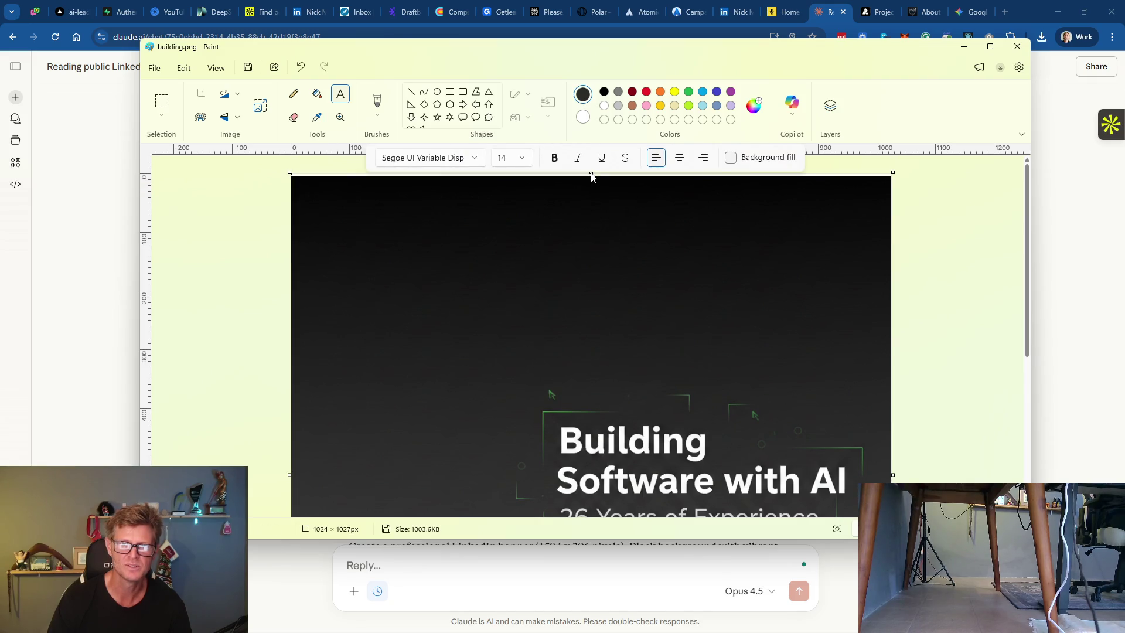
{"action": "key", "text": "ctrl+z"}
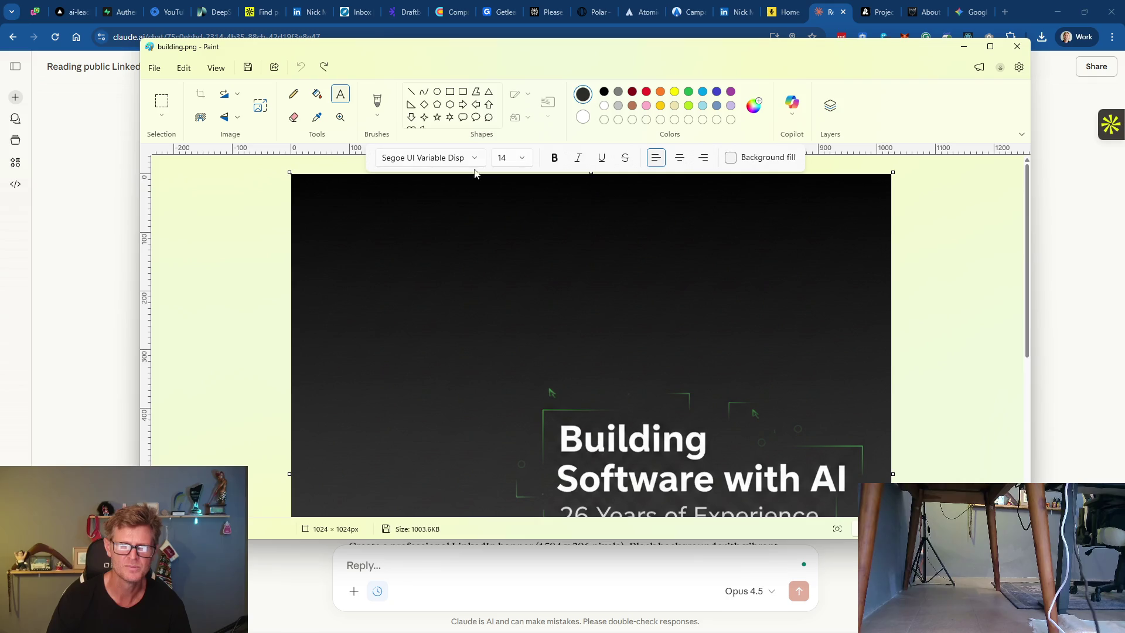
{"action": "left_click", "coordinate": [377, 101]}
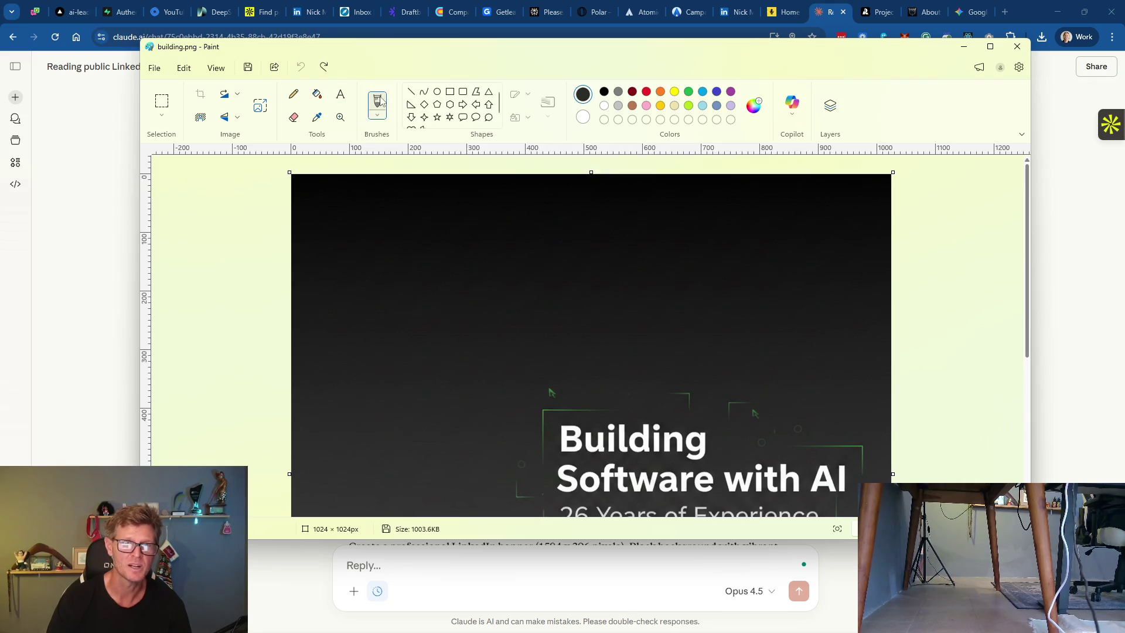
Step: Crop the top and bottom down to a 1024×298 strip, then close Paint with it saved
{"action": "left_click_drag", "start_coordinate": [591, 173], "coordinate": [582, 373]}
{"action": "scroll", "coordinate": [582, 410], "scroll_direction": "down", "scroll_amount": 2}
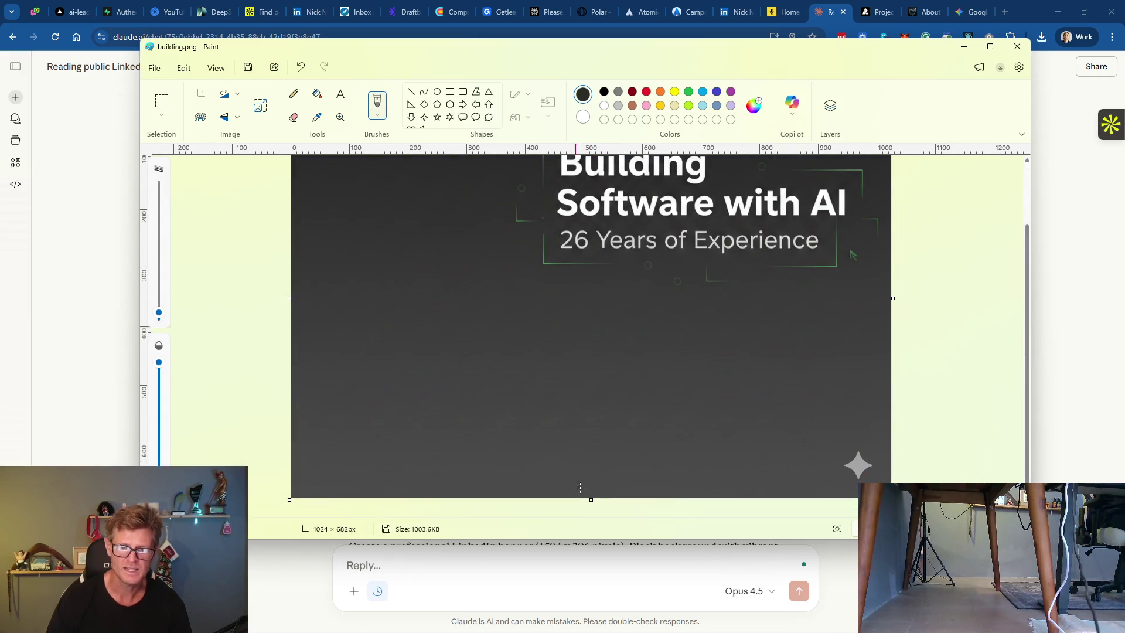
{"action": "left_click_drag", "start_coordinate": [593, 501], "coordinate": [585, 295]}
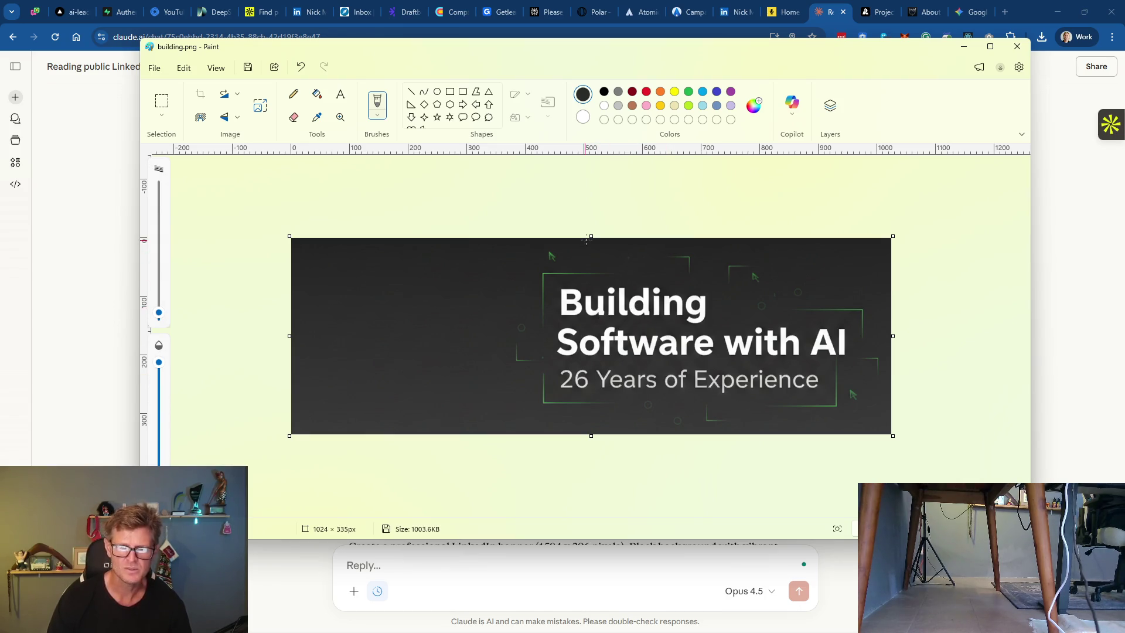
{"action": "left_click_drag", "start_coordinate": [591, 237], "coordinate": [592, 249]}
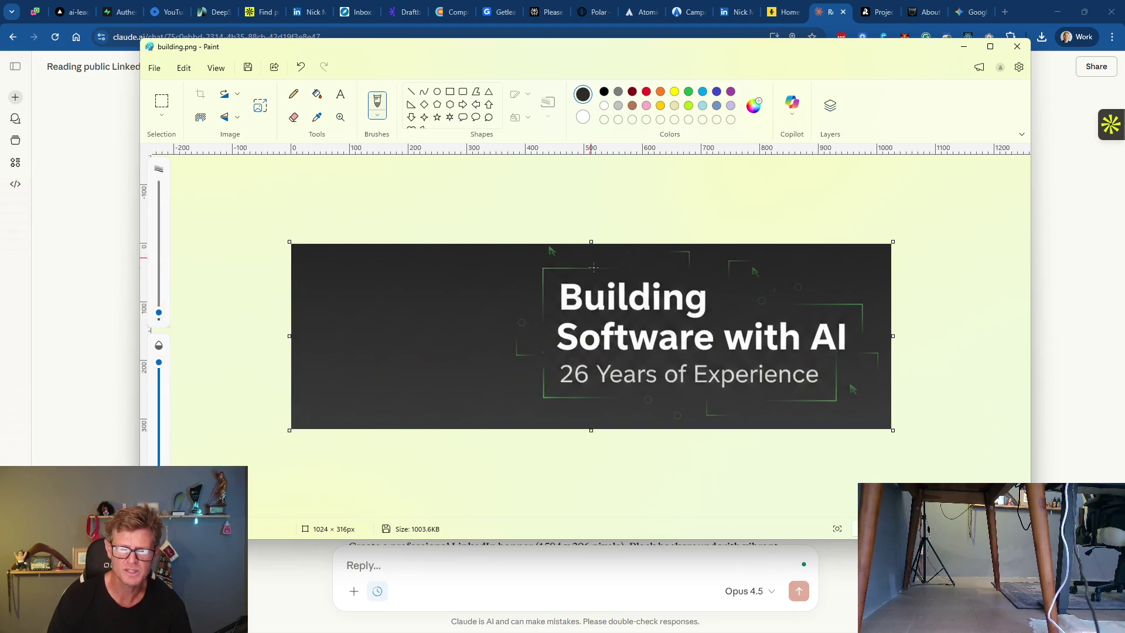
{"action": "left_click_drag", "start_coordinate": [586, 435], "coordinate": [590, 420]}
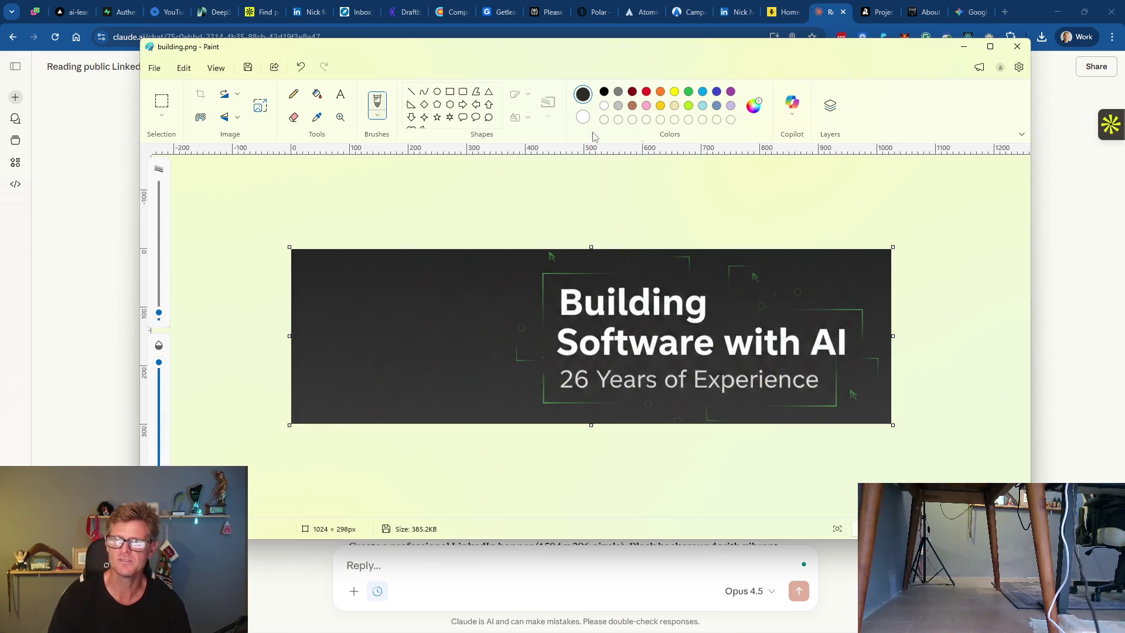
{"action": "left_click", "coordinate": [248, 68]}
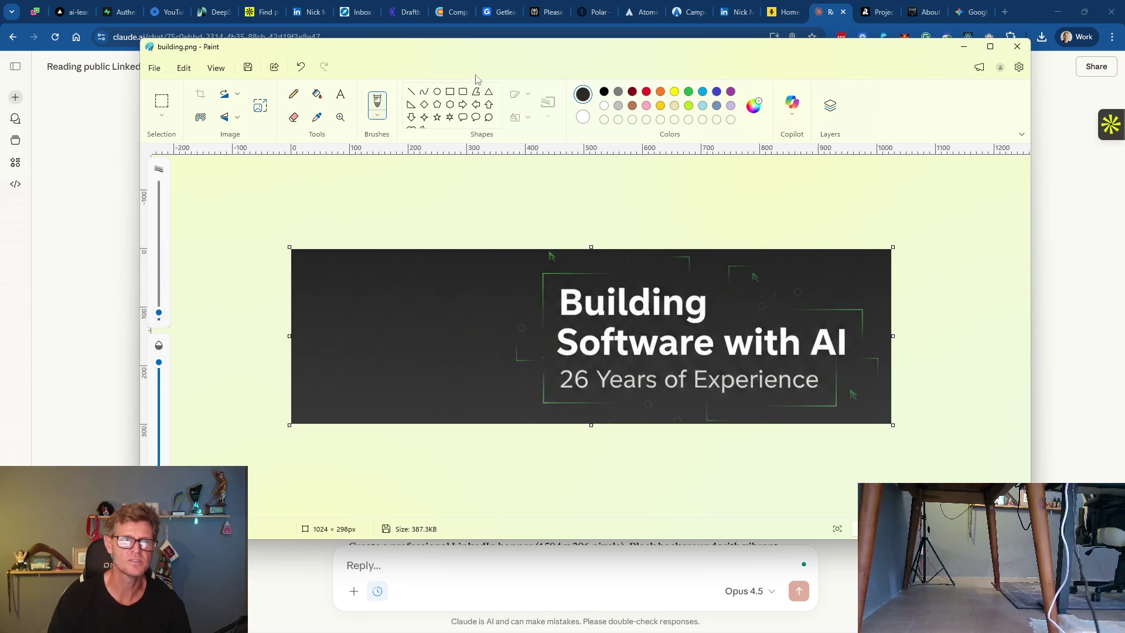
{"action": "left_click", "coordinate": [1018, 46]}
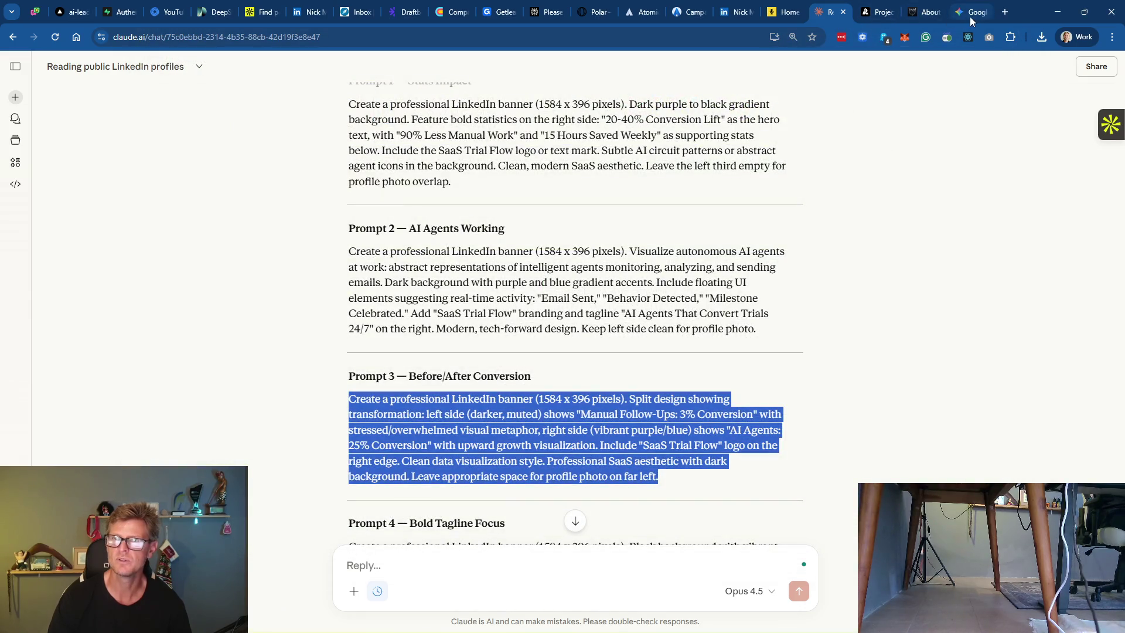
Step: Upload building.png from the computer into the LinkedIn cover slideshow and save
{"action": "left_click", "coordinate": [754, 13]}
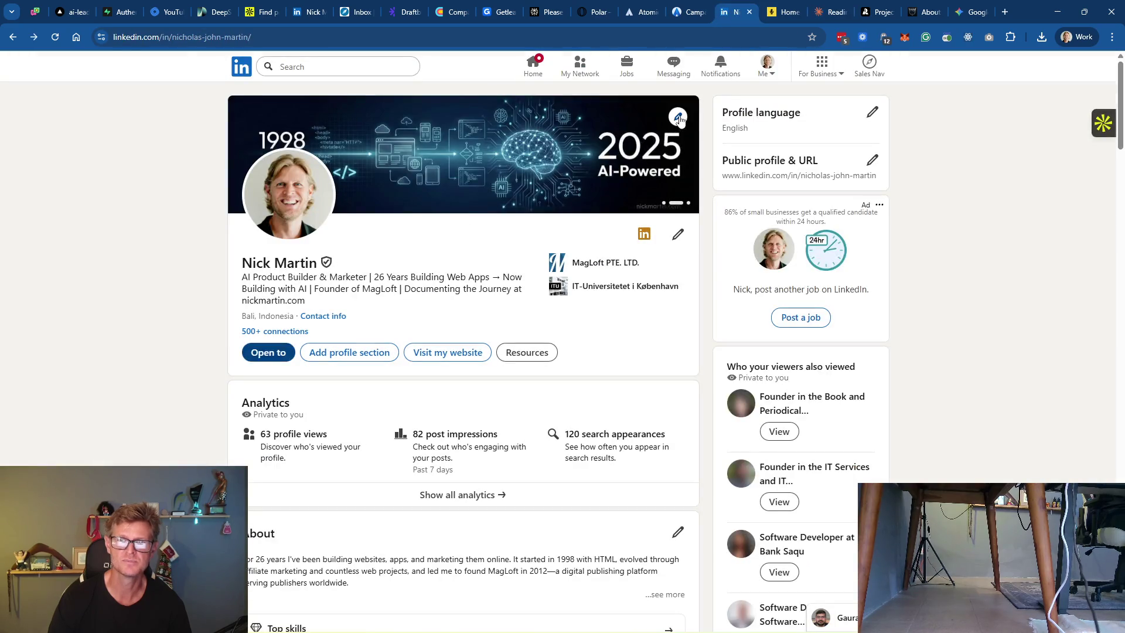
{"action": "left_click", "coordinate": [679, 119]}
{"action": "left_click", "coordinate": [554, 173]}
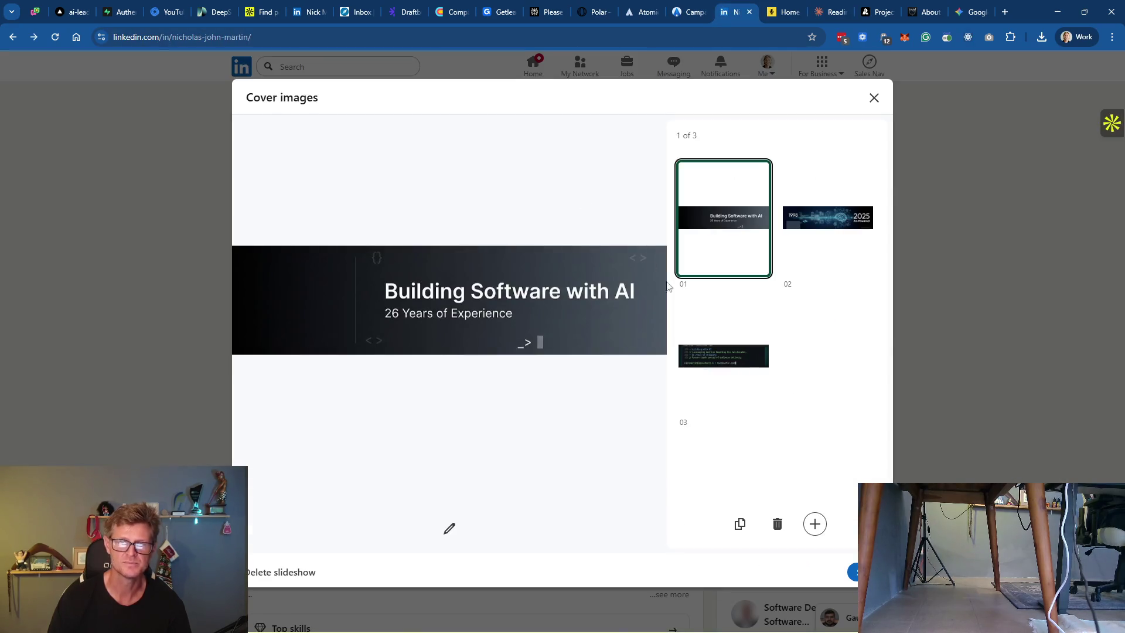
{"action": "left_click", "coordinate": [815, 523]}
{"action": "left_click", "coordinate": [772, 409]}
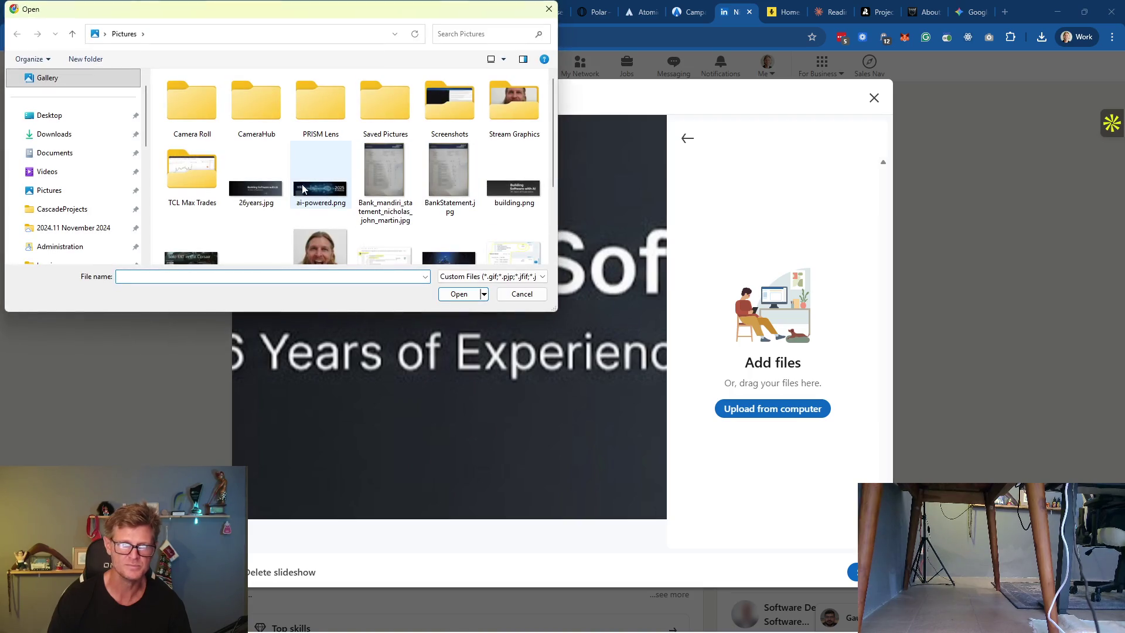
{"action": "double_click", "coordinate": [518, 186]}
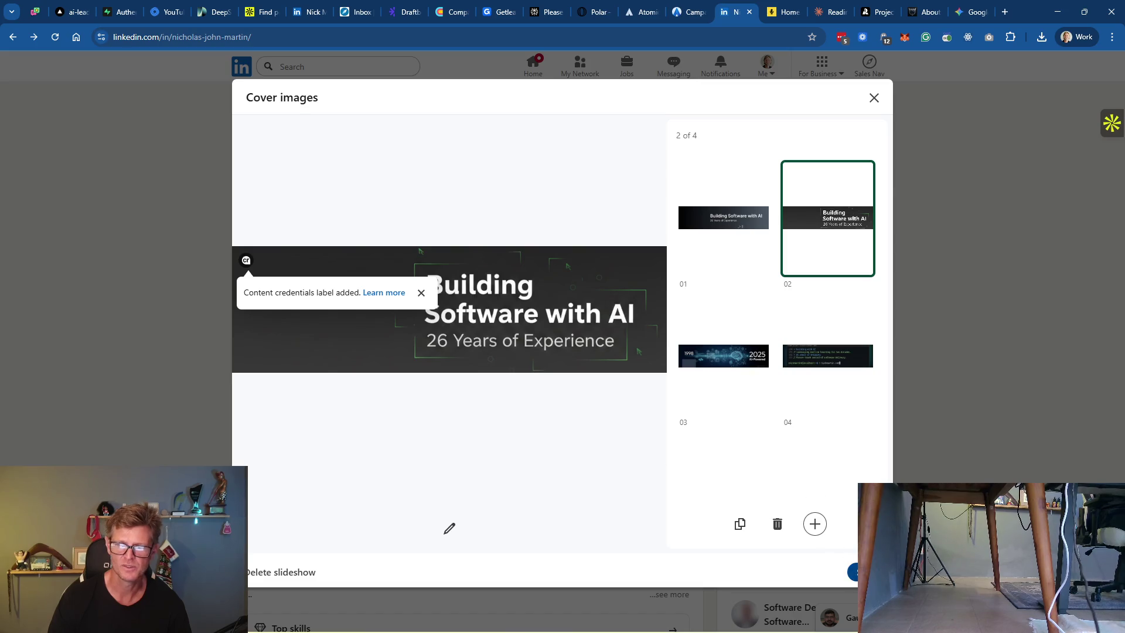
{"action": "left_click", "coordinate": [867, 572]}
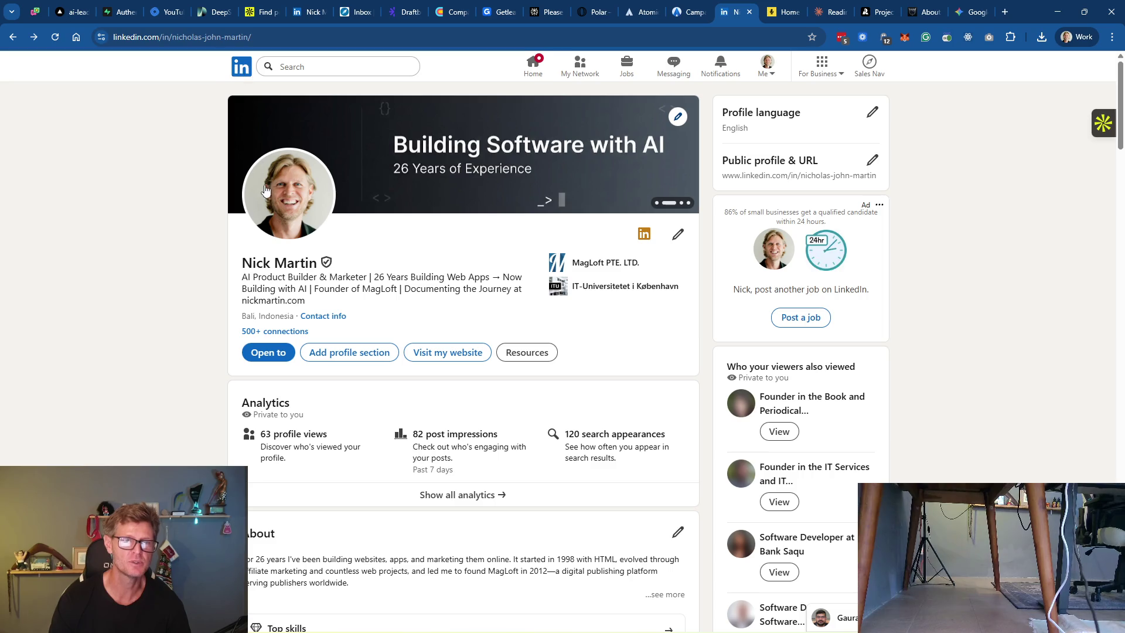
Step: Visit the LinkedIn home feed and return to the profile page
{"action": "scroll", "coordinate": [662, 279], "scroll_direction": "down", "scroll_amount": 3}
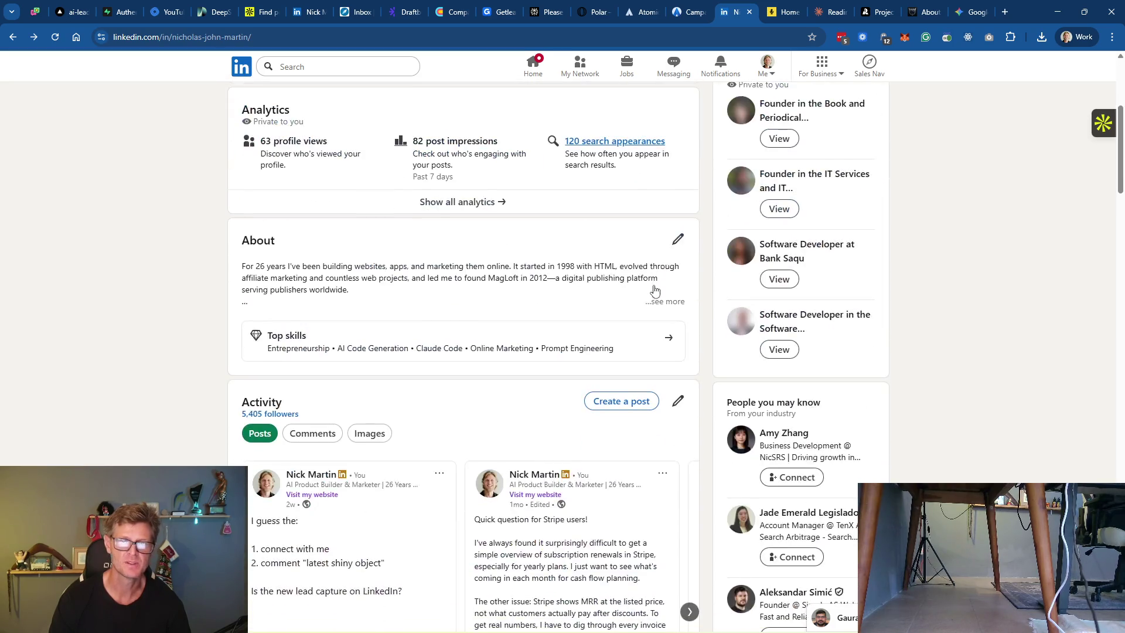
{"action": "scroll", "coordinate": [656, 290], "scroll_direction": "up", "scroll_amount": 3}
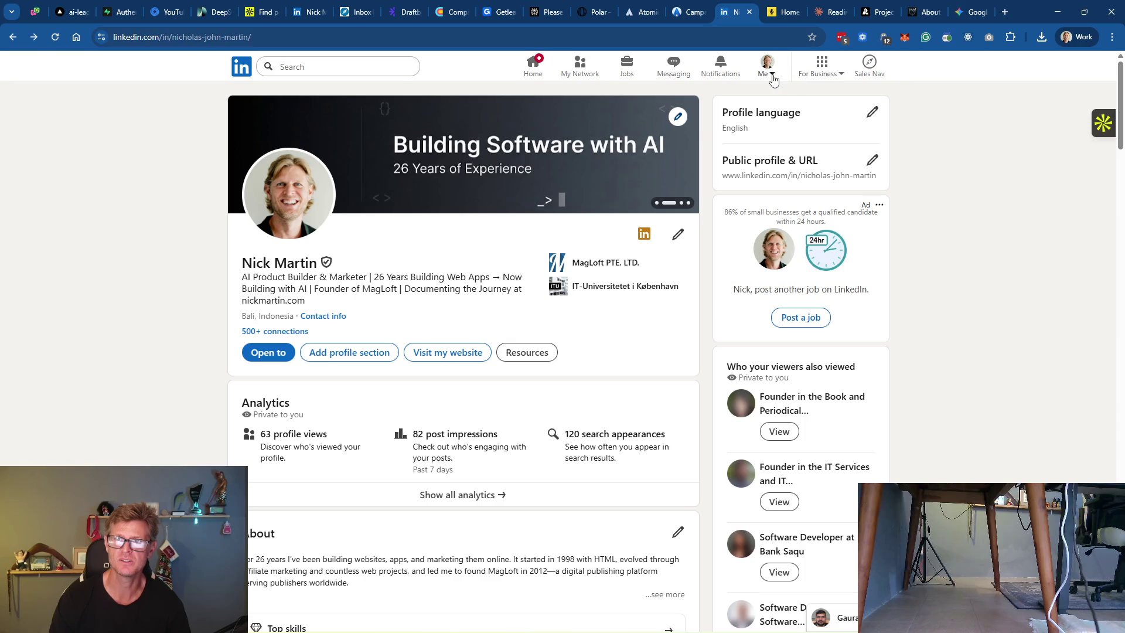
{"action": "left_click", "coordinate": [243, 69]}
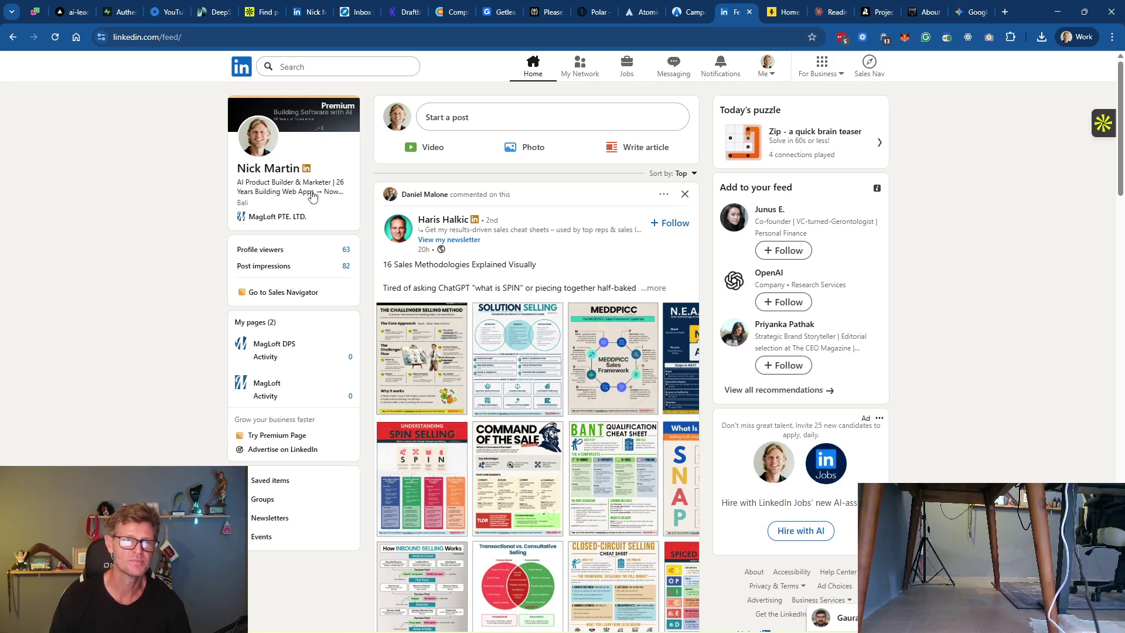
{"action": "left_click", "coordinate": [276, 169]}
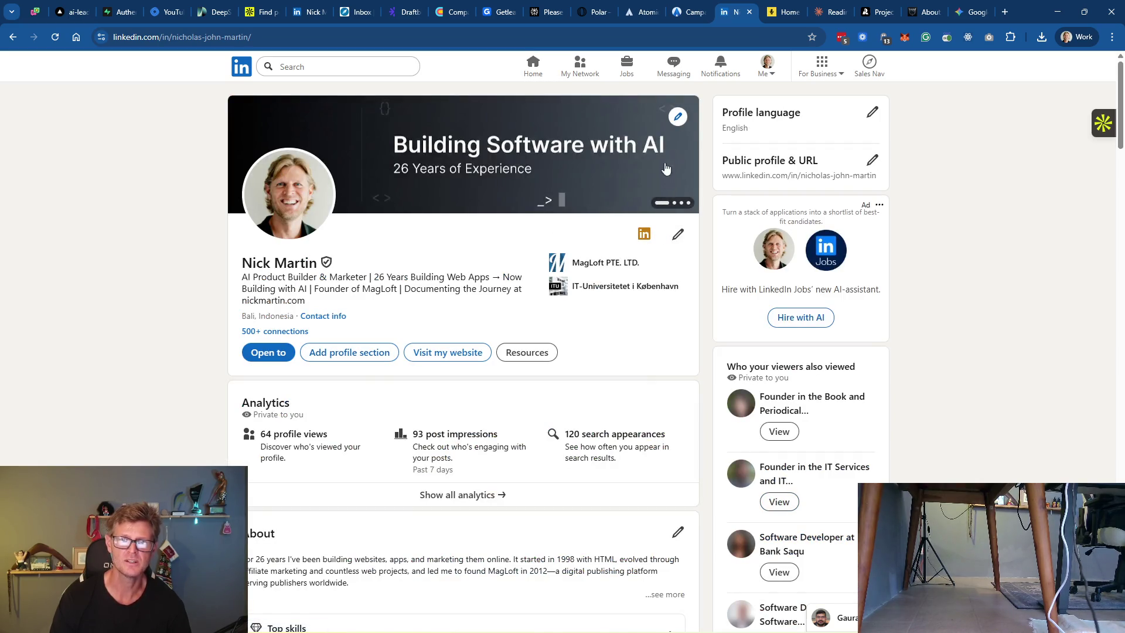
Step: Reorder the cover slideshow: Building Software with AI first, 1998–2025 image second, terminal image last
{"action": "left_click", "coordinate": [677, 119]}
{"action": "left_click", "coordinate": [545, 174]}
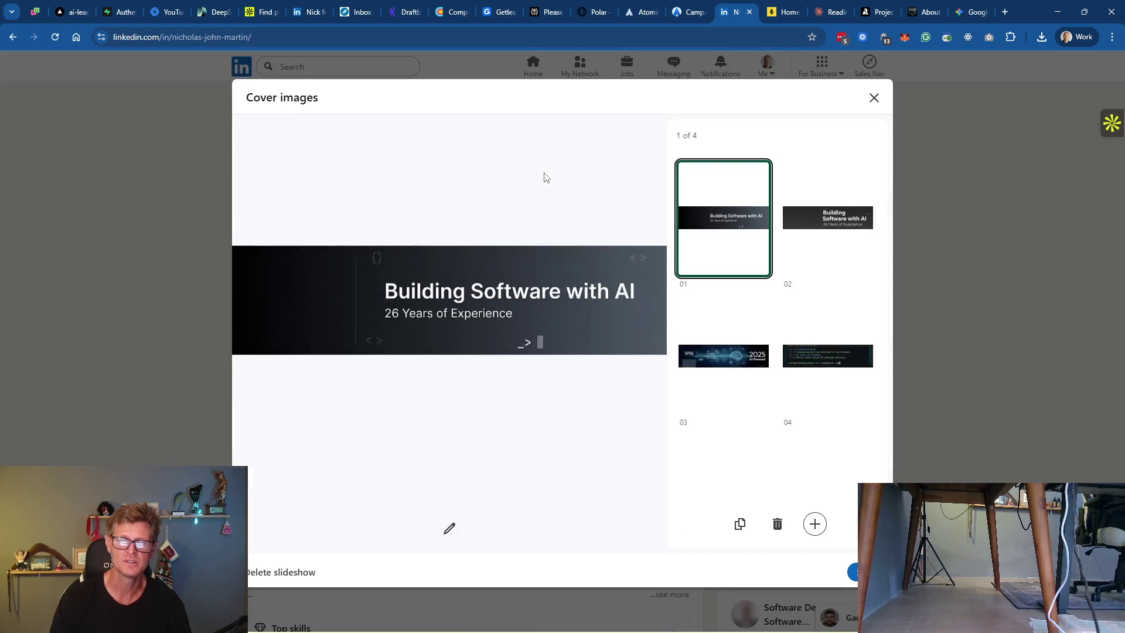
{"action": "left_click", "coordinate": [828, 356]}
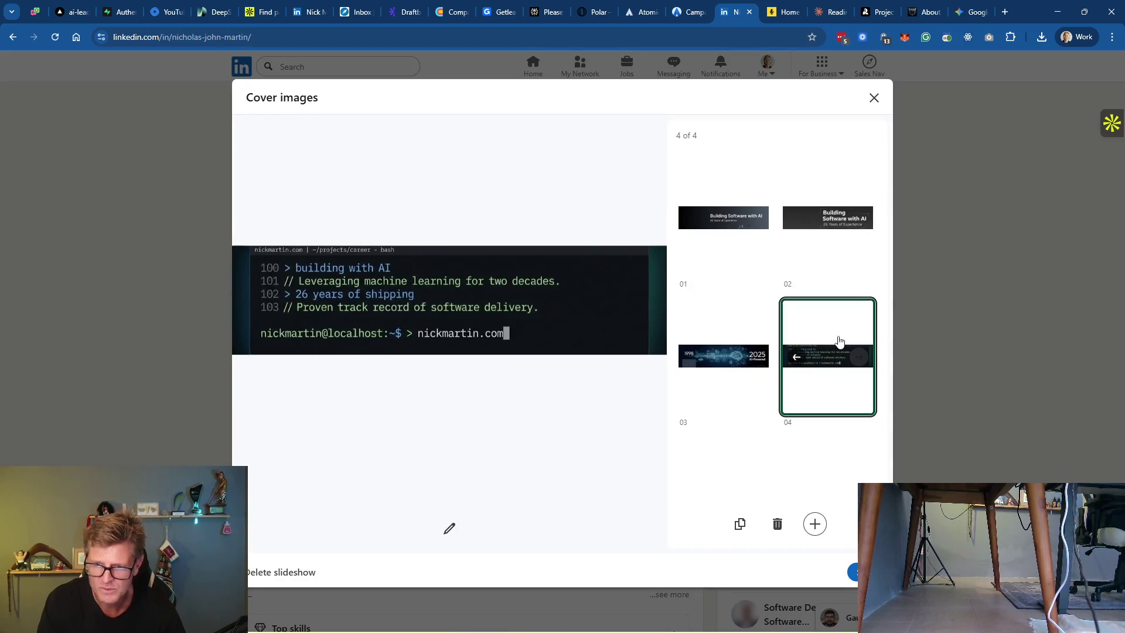
{"action": "mouse_move", "coordinate": [836, 339]}
{"action": "left_mouse_down"}
{"action": "mouse_move", "coordinate": [772, 309]}
{"action": "mouse_move", "coordinate": [735, 212]}
{"action": "left_mouse_up"}
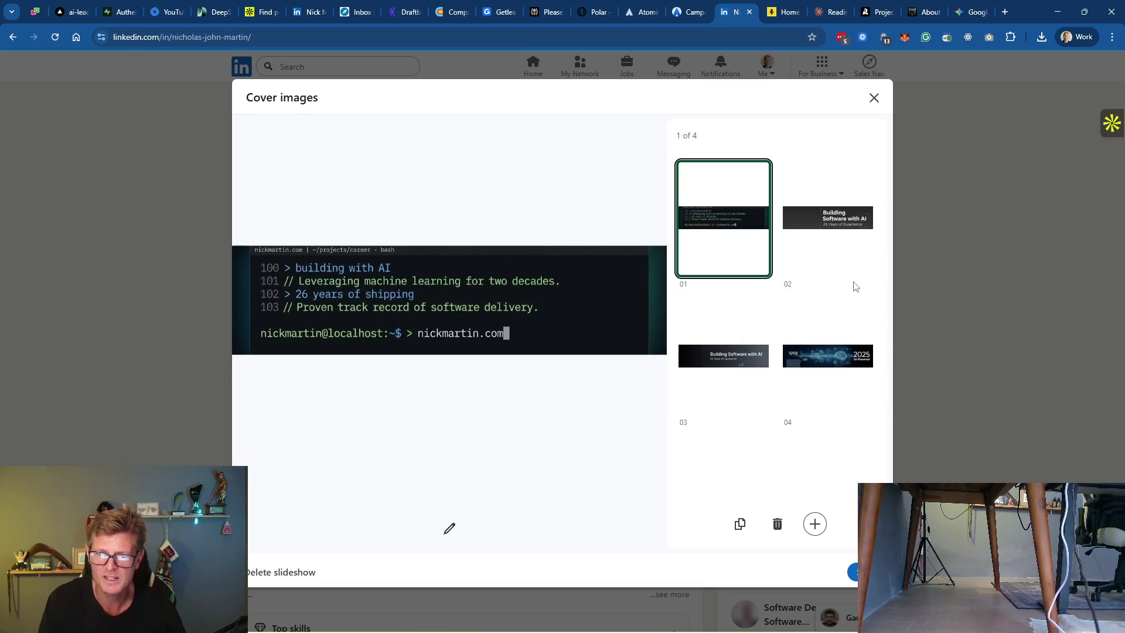
{"action": "left_click_drag", "start_coordinate": [845, 225], "coordinate": [730, 221]}
{"action": "mouse_move", "coordinate": [846, 359]}
{"action": "left_mouse_down"}
{"action": "mouse_move", "coordinate": [821, 273]}
{"action": "mouse_move", "coordinate": [824, 226]}
{"action": "left_mouse_up"}
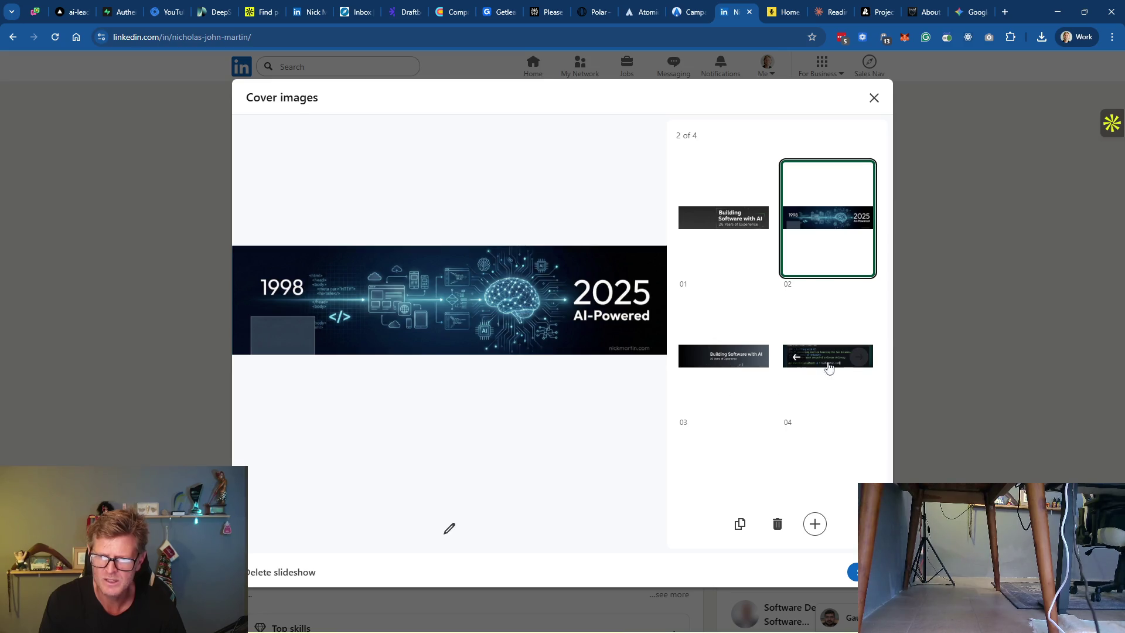
{"action": "left_click_drag", "start_coordinate": [839, 363], "coordinate": [761, 367]}
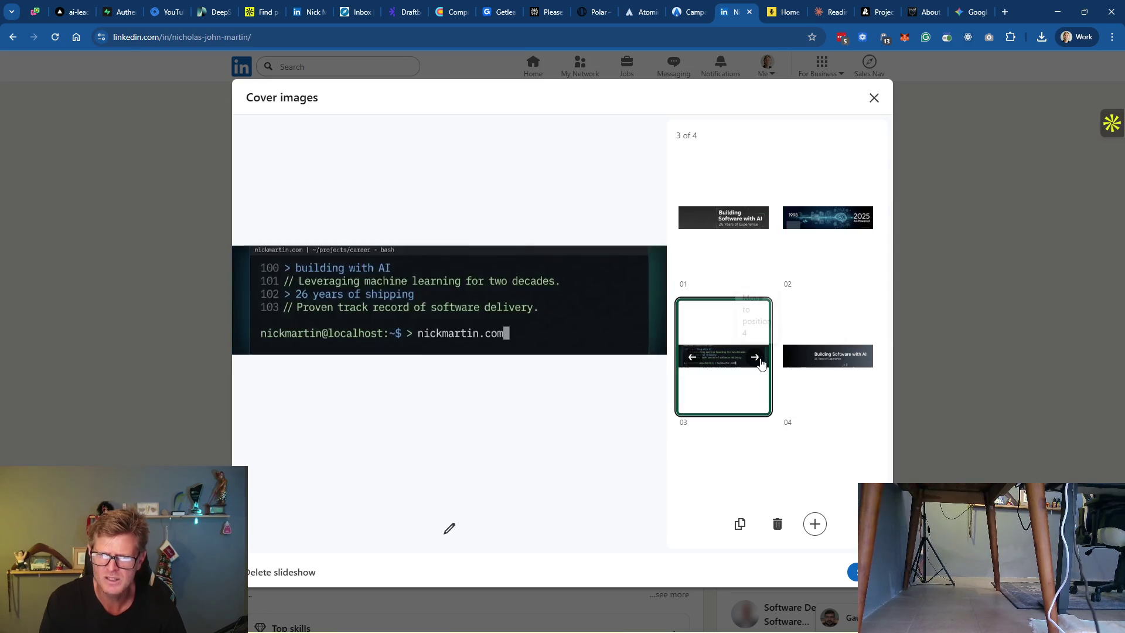
{"action": "left_click", "coordinate": [798, 359]}
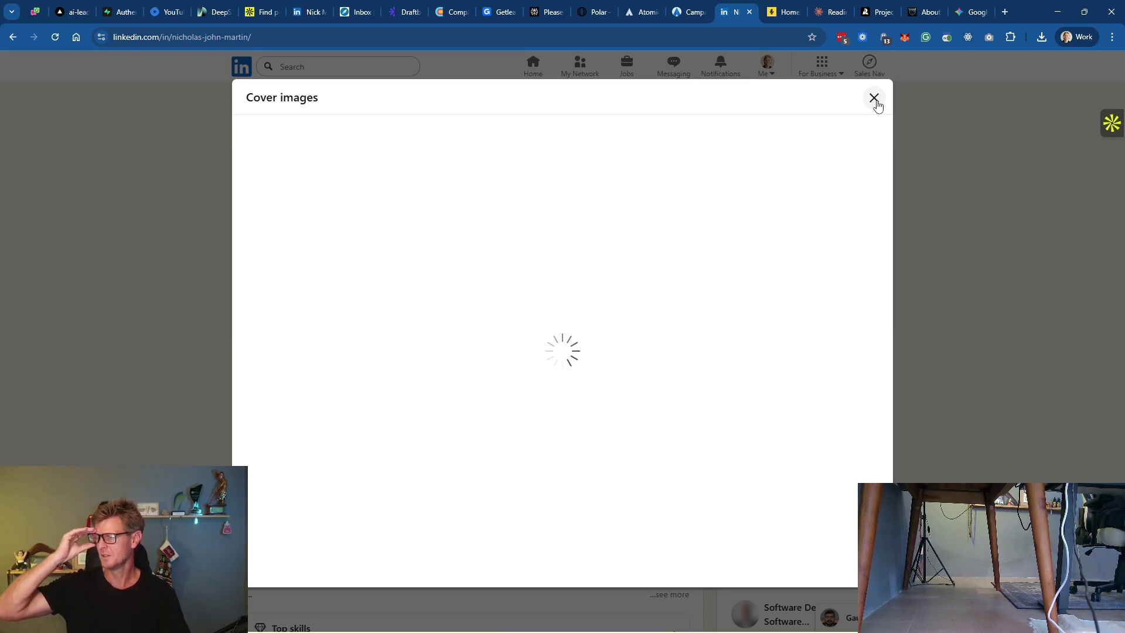
Step: Close the cover images editor, check the profile's new leading banner, then go to the home feed
{"action": "left_click", "coordinate": [874, 104]}
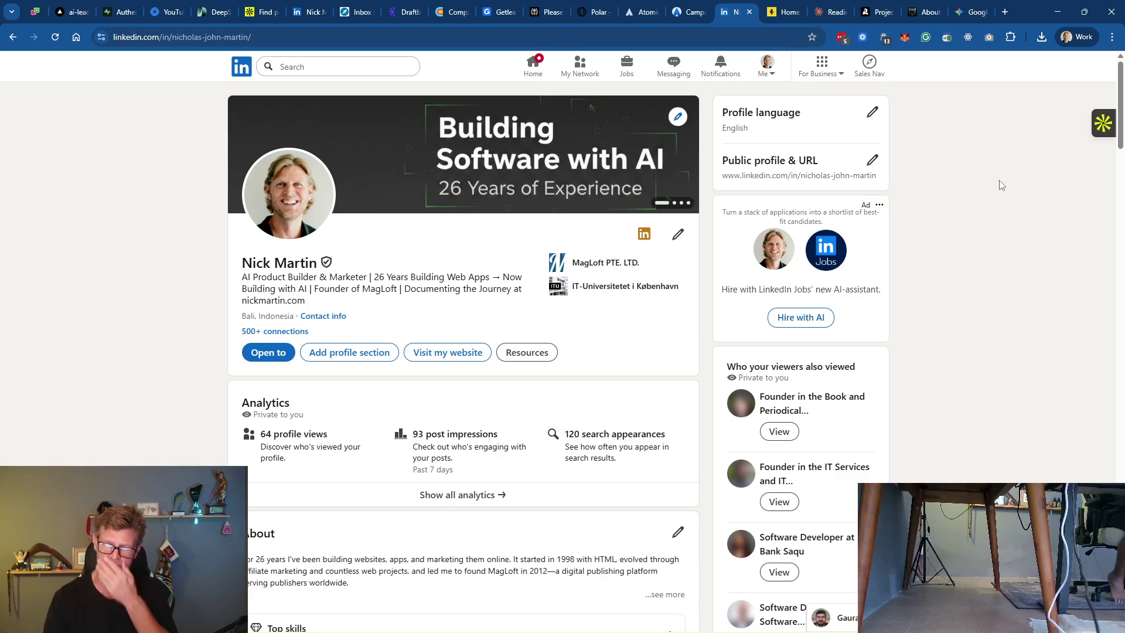
{"action": "scroll", "coordinate": [597, 349], "scroll_direction": "down", "scroll_amount": 4}
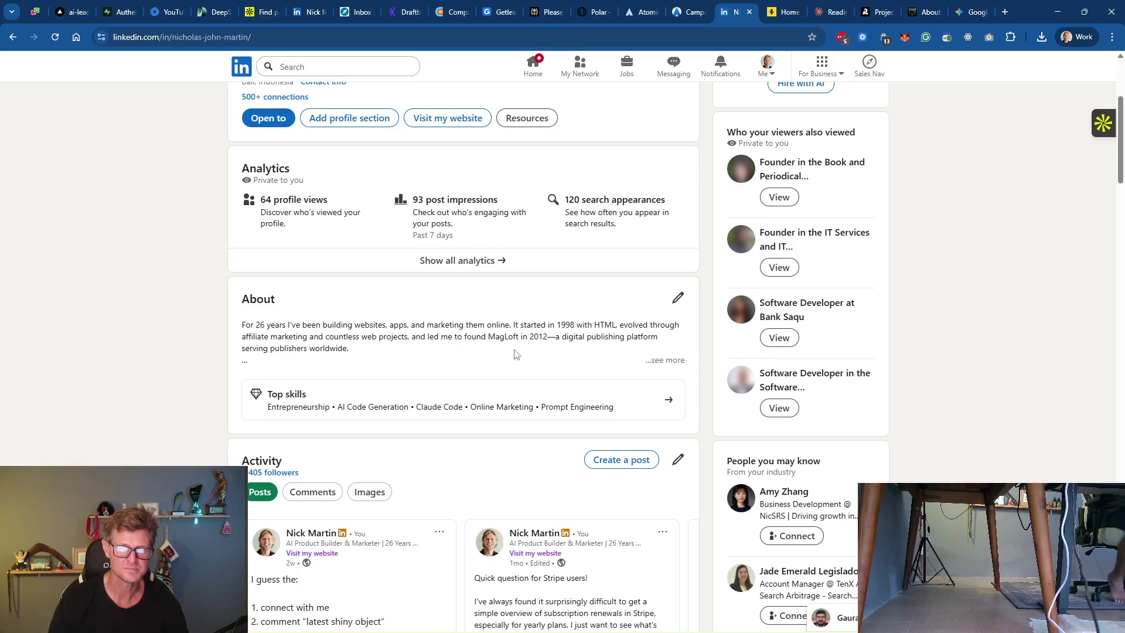
{"action": "scroll", "coordinate": [515, 354], "scroll_direction": "down", "scroll_amount": 11}
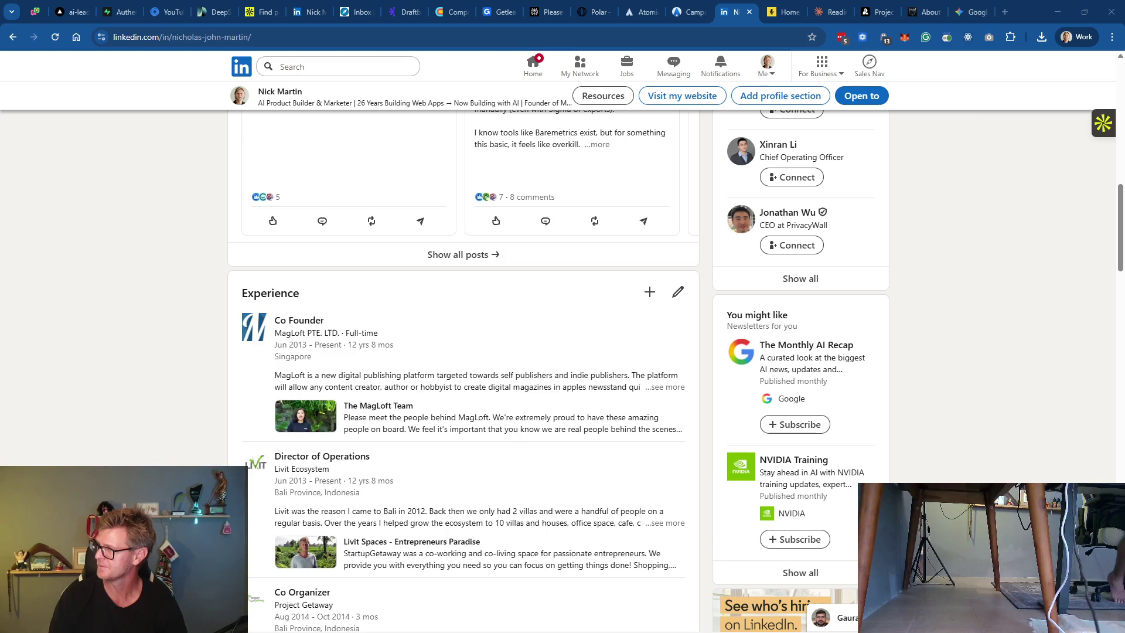
{"action": "scroll", "coordinate": [534, 69], "scroll_direction": "up", "scroll_amount": 15}
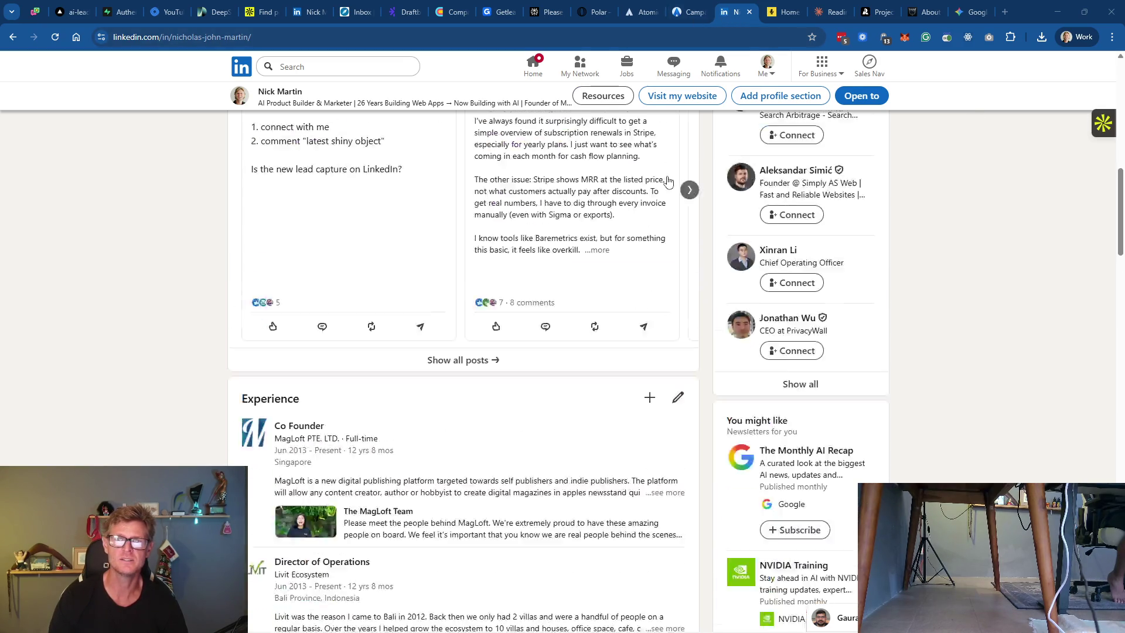
{"action": "left_click", "coordinate": [535, 69]}
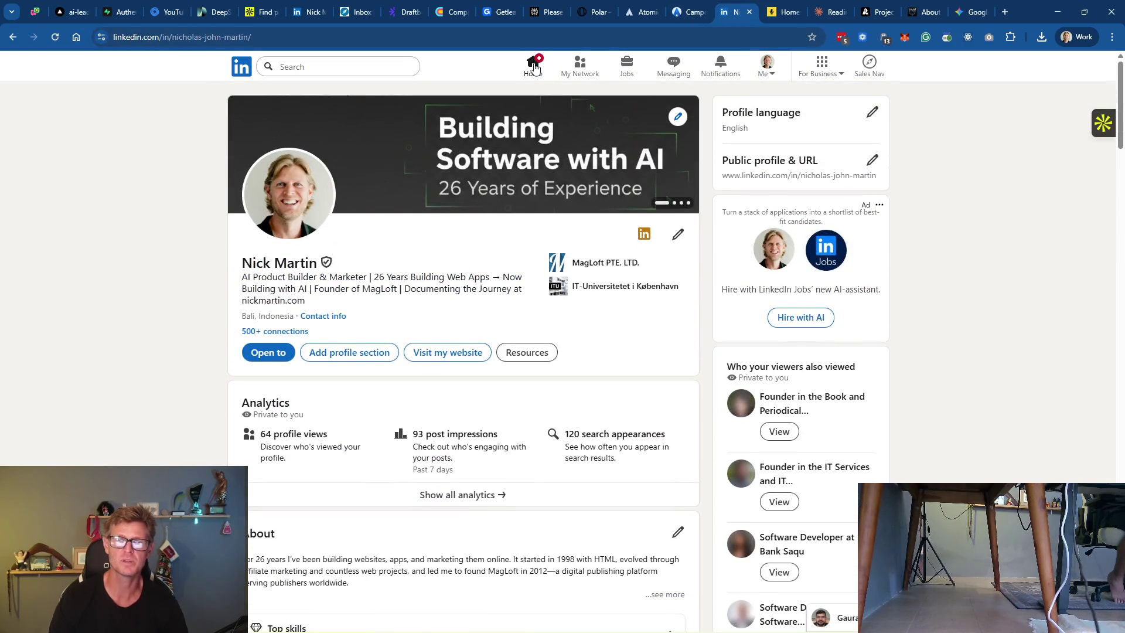
Step: Switch to Atomic BI and open the Responded SaaSTrialFlow prospect's reply about visibility gaps
{"action": "left_click", "coordinate": [687, 13]}
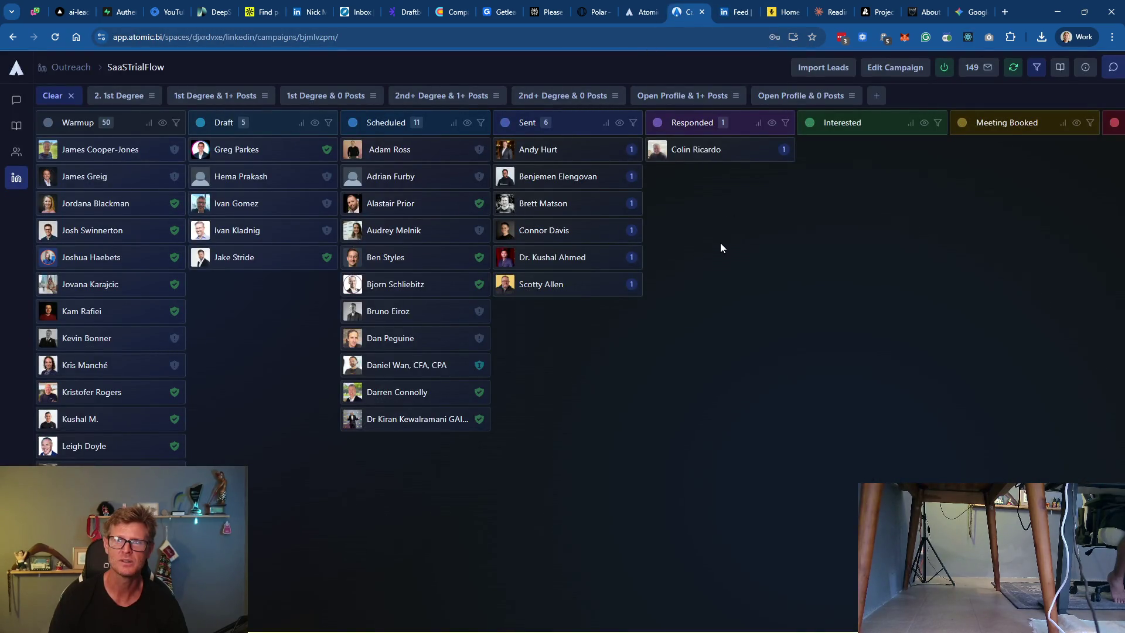
{"action": "left_click", "coordinate": [714, 154]}
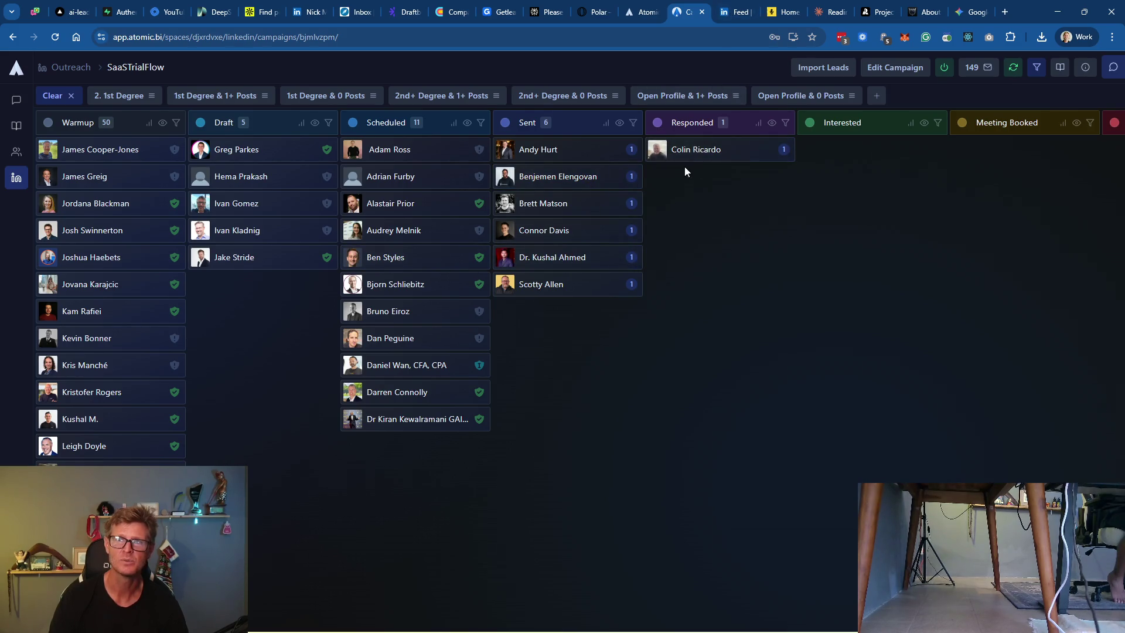
{"action": "left_click", "coordinate": [693, 148]}
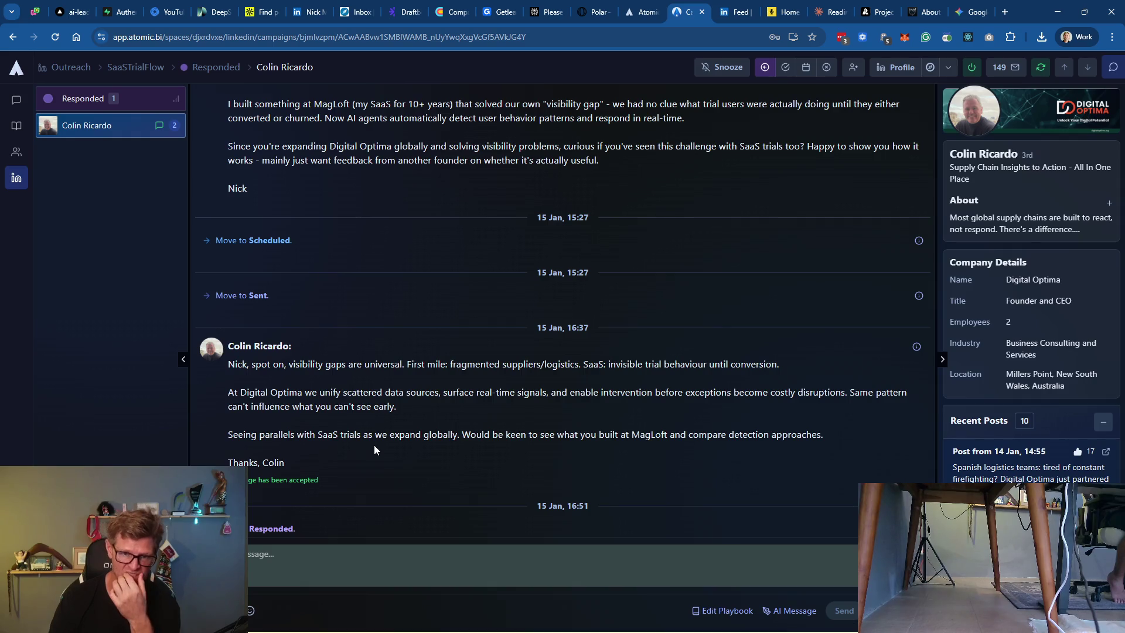
Step: Read through the prospect's reply, briefly selecting the word MagLoft
{"action": "double_click", "coordinate": [650, 435]}
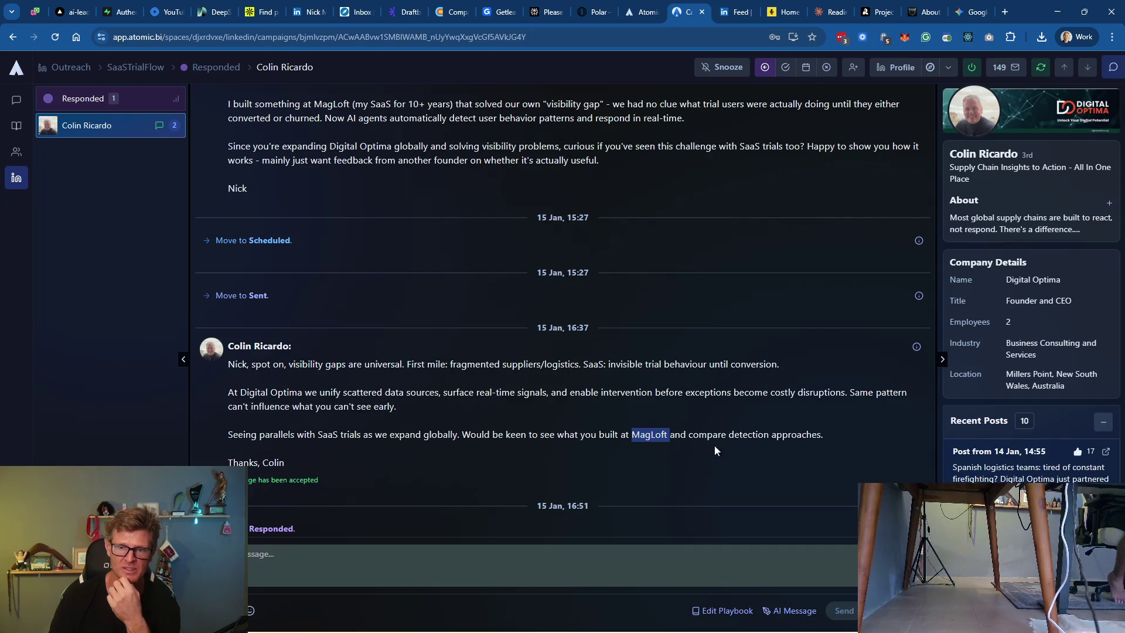
{"action": "left_click", "coordinate": [840, 440]}
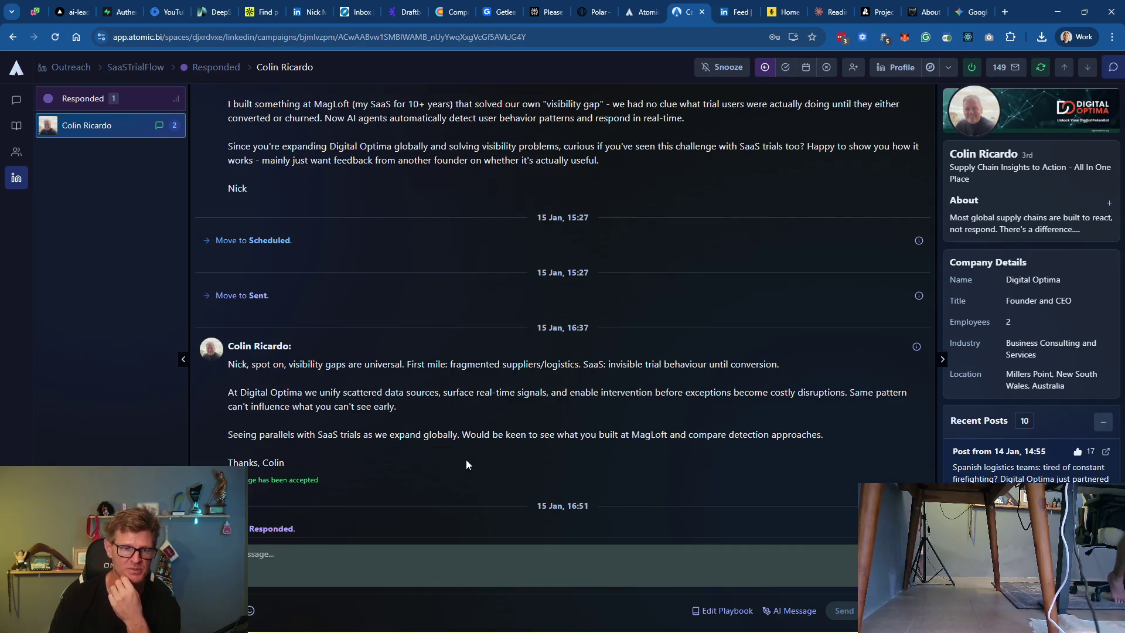
{"action": "scroll", "coordinate": [496, 437], "scroll_direction": "down", "scroll_amount": 1}
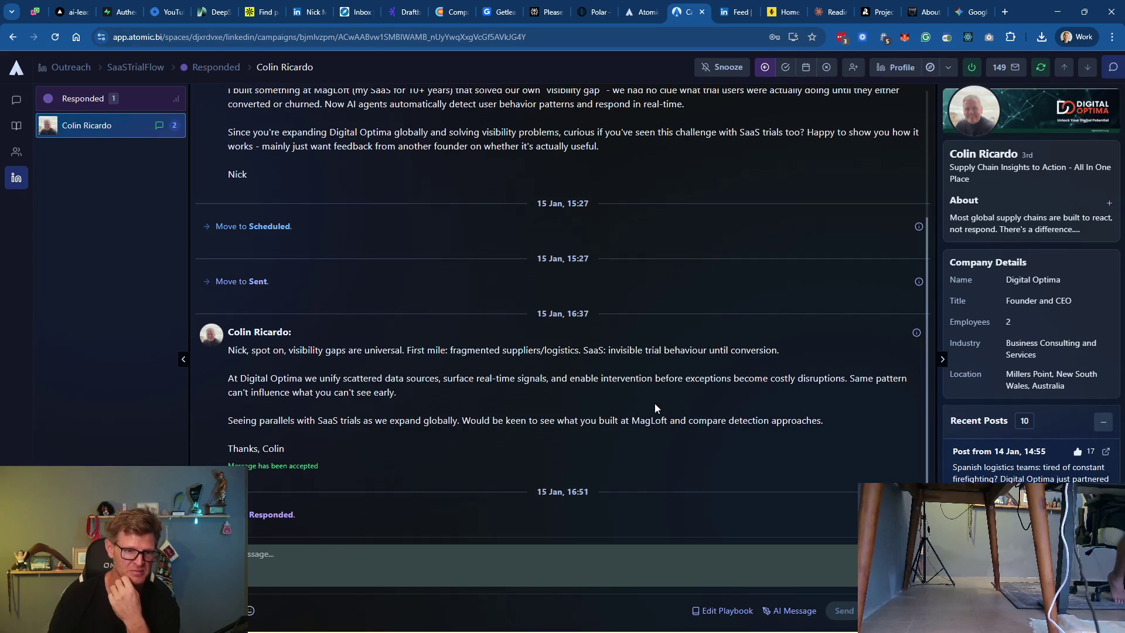
{"action": "scroll", "coordinate": [655, 403], "scroll_direction": "up", "scroll_amount": 1}
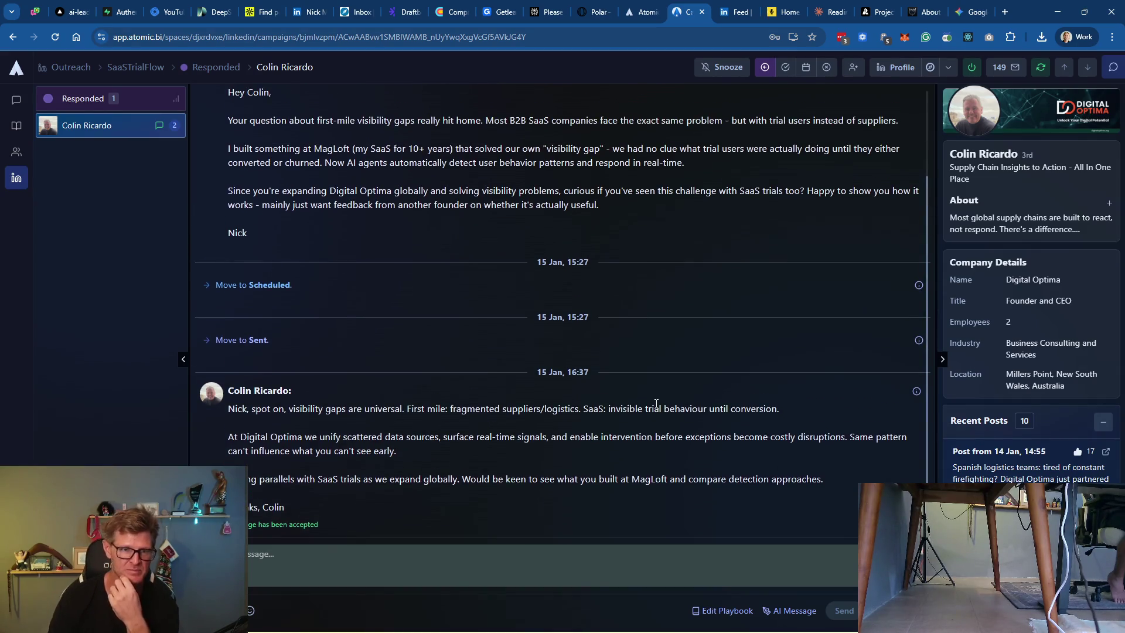
{"action": "scroll", "coordinate": [655, 403], "scroll_direction": "up", "scroll_amount": 2}
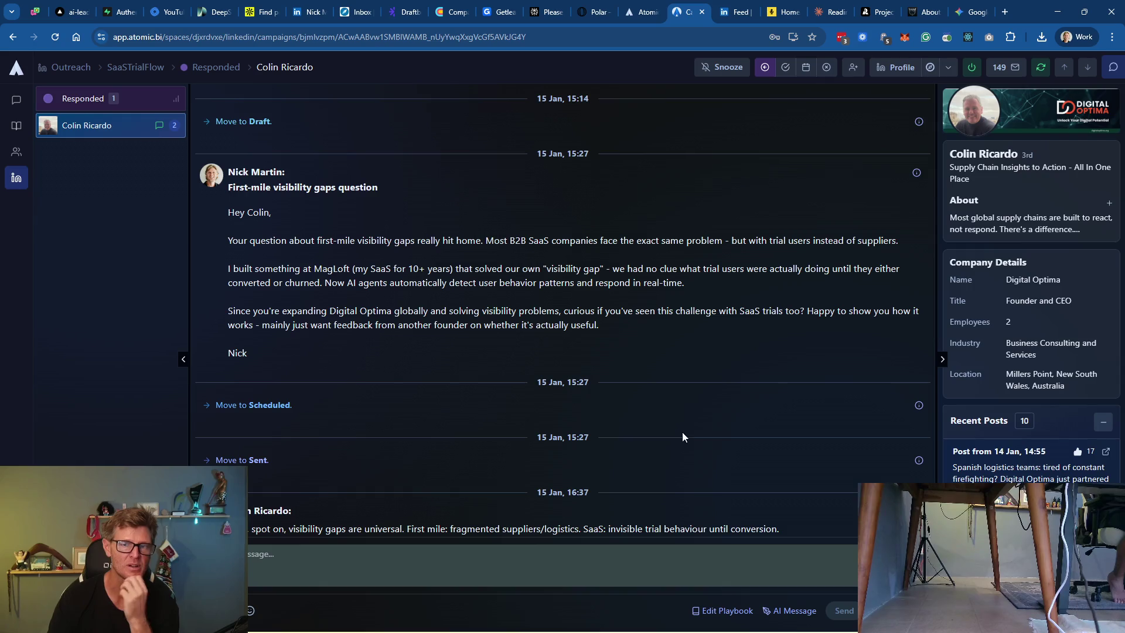
{"action": "scroll", "coordinate": [682, 432], "scroll_direction": "down", "scroll_amount": 3}
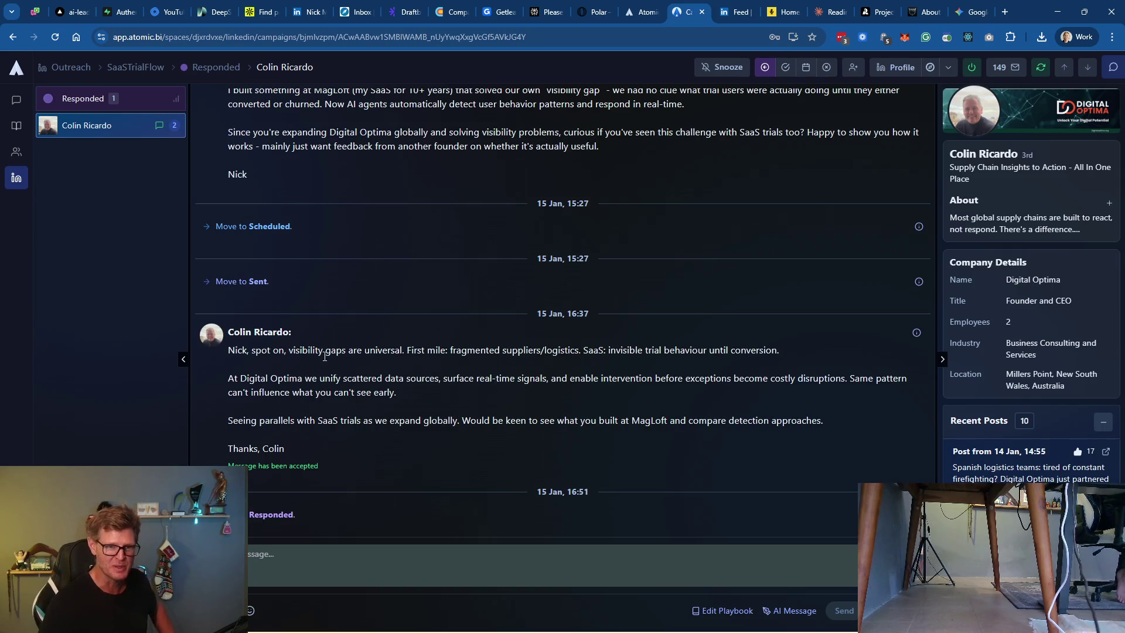
{"action": "scroll", "coordinate": [322, 310], "scroll_direction": "up", "scroll_amount": 3}
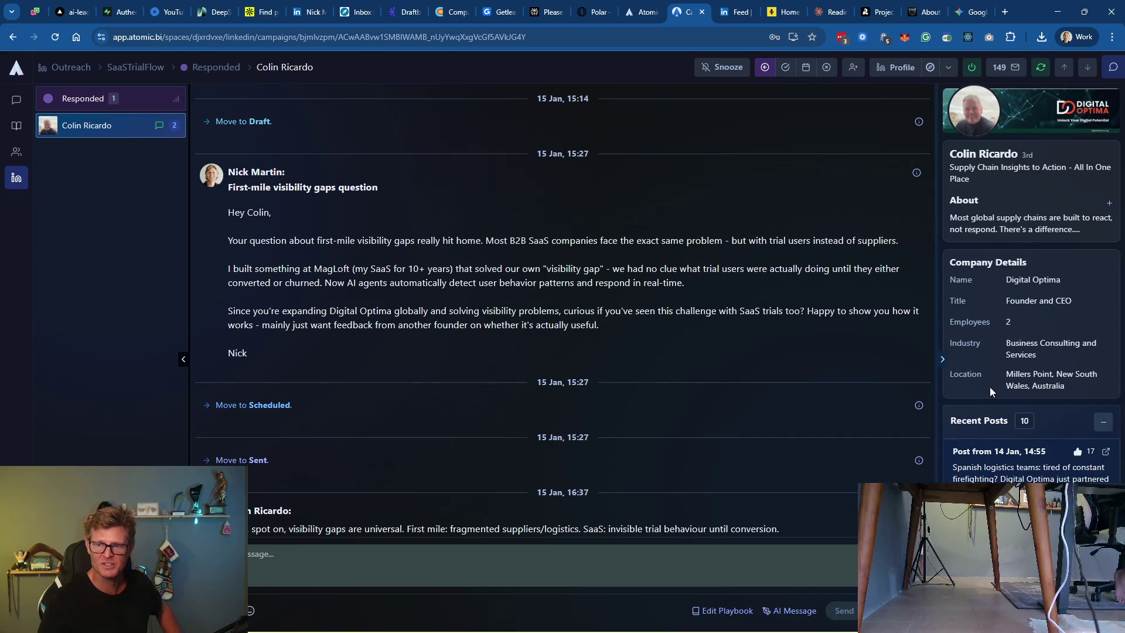
Step: Scroll the profile panel, then go back to the SaaSTrialFlow board via the breadcrumb
{"action": "scroll", "coordinate": [990, 386], "scroll_direction": "down", "scroll_amount": 2}
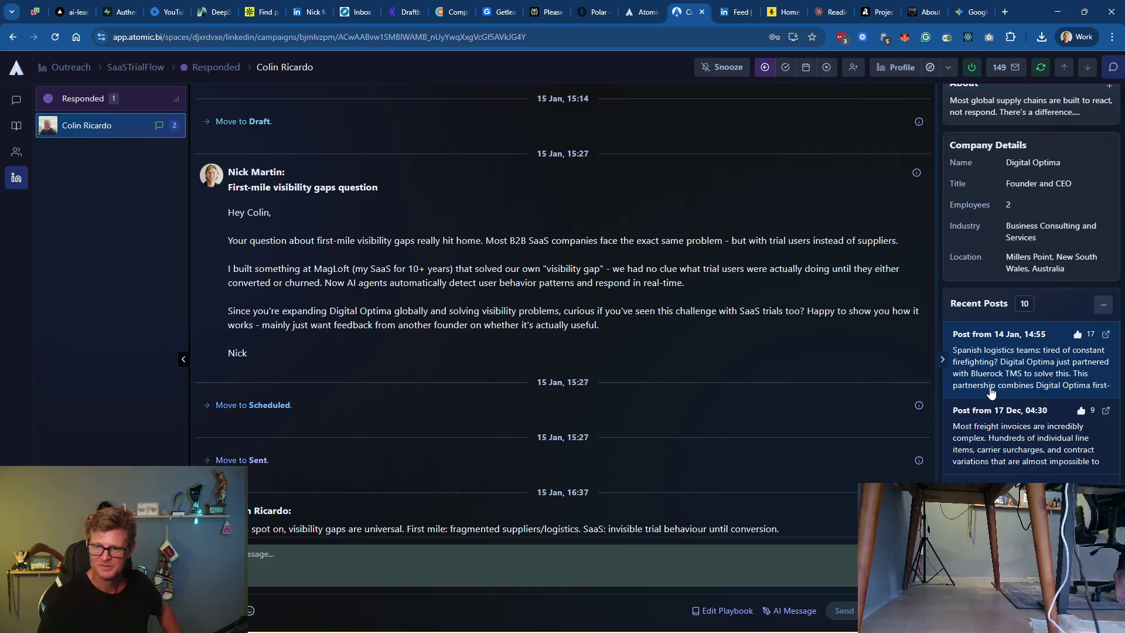
{"action": "scroll", "coordinate": [990, 390], "scroll_direction": "down", "scroll_amount": 3}
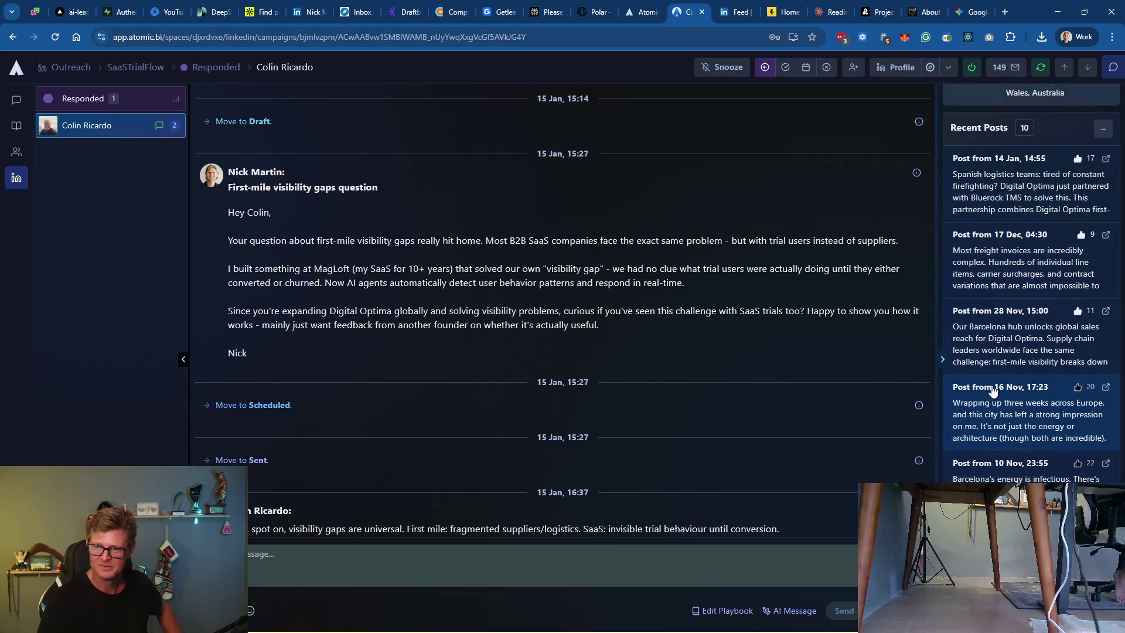
{"action": "scroll", "coordinate": [992, 390], "scroll_direction": "down", "scroll_amount": 3}
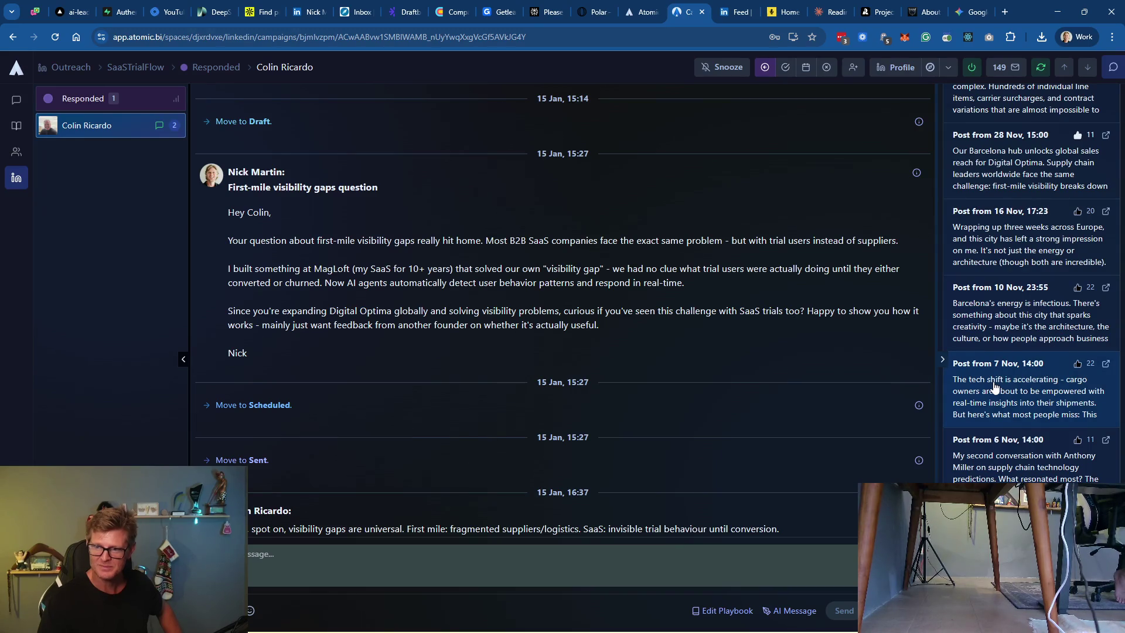
{"action": "scroll", "coordinate": [994, 387], "scroll_direction": "down", "scroll_amount": 2}
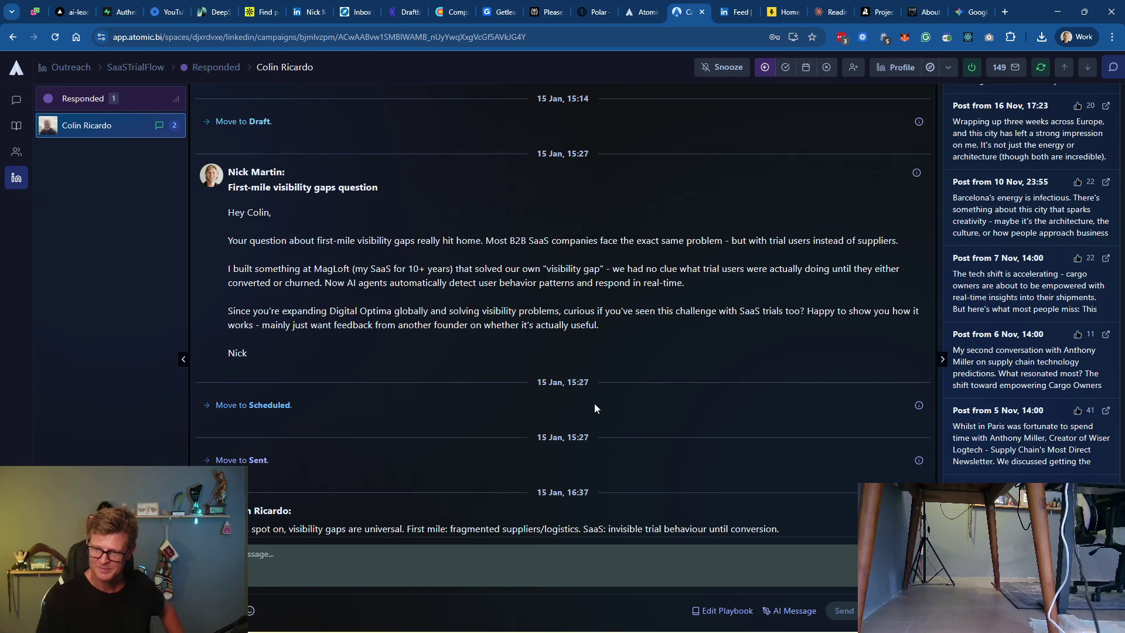
{"action": "scroll", "coordinate": [594, 404], "scroll_direction": "down", "scroll_amount": 3}
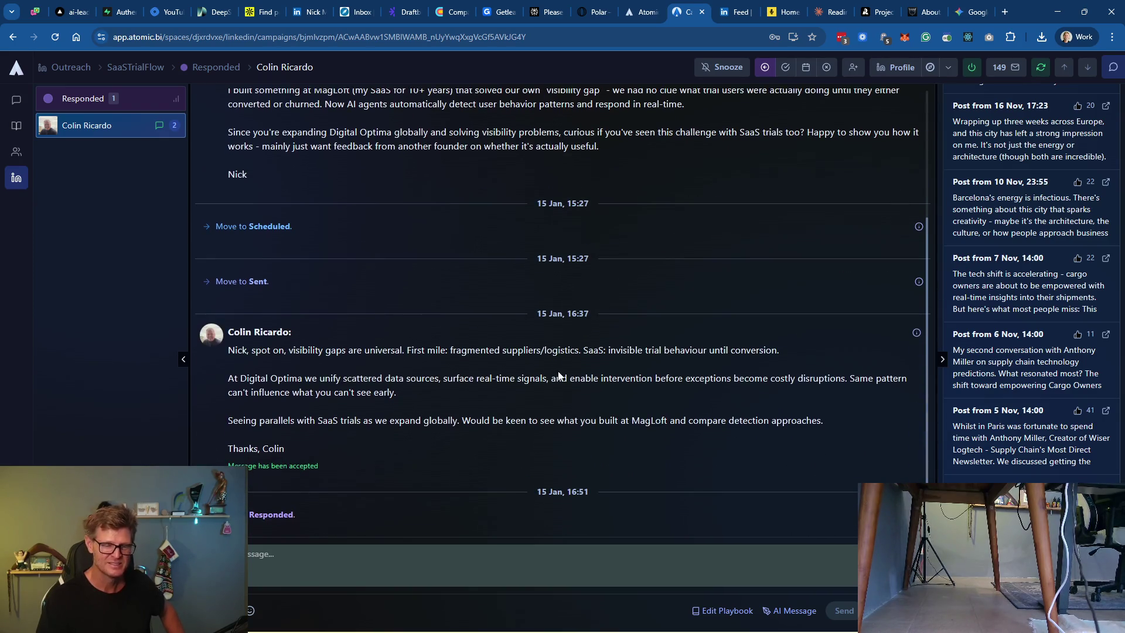
{"action": "scroll", "coordinate": [578, 416], "scroll_direction": "up", "scroll_amount": 3}
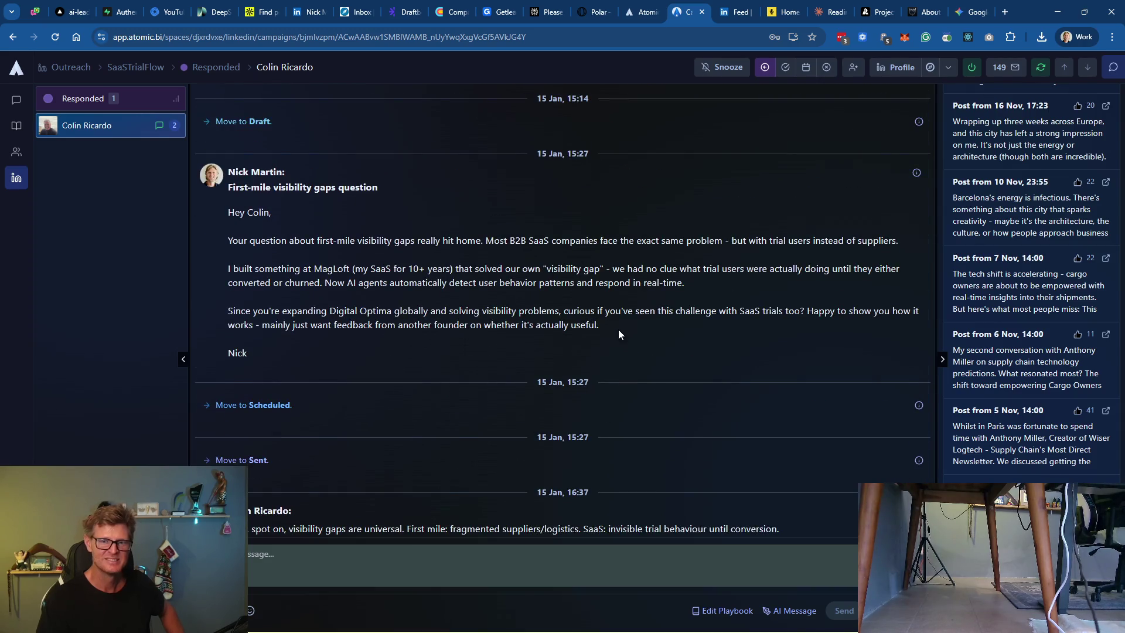
{"action": "left_click", "coordinate": [130, 67]}
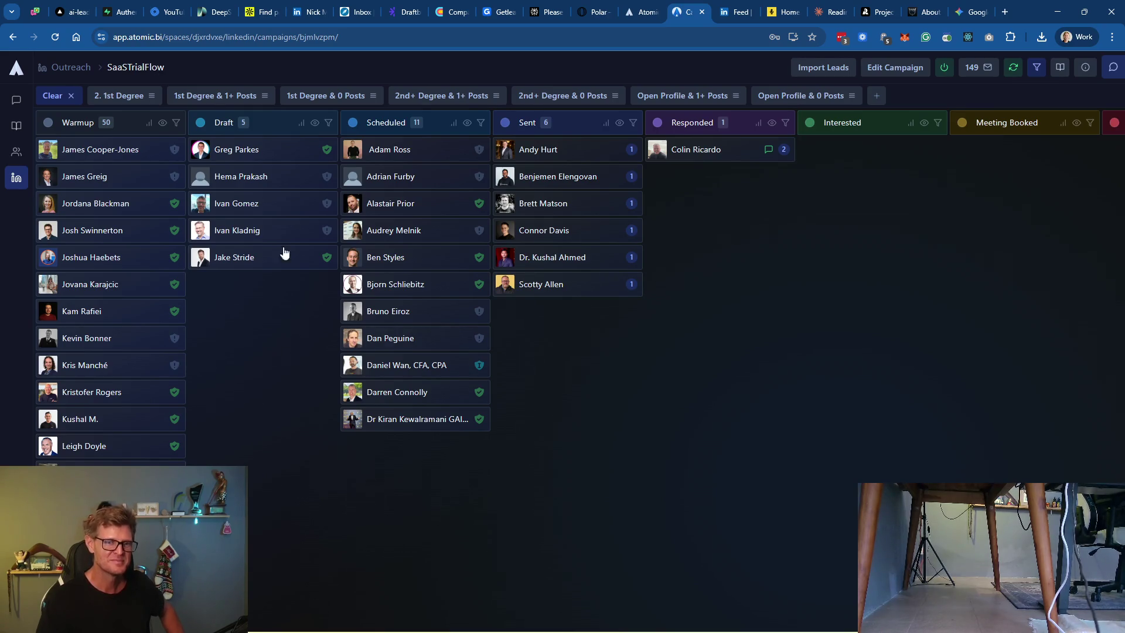
Step: Review the first Draft prospect's expanded About and messages, then open the Auto-UX founder's LinkedIn profile
{"action": "left_click", "coordinate": [237, 150]}
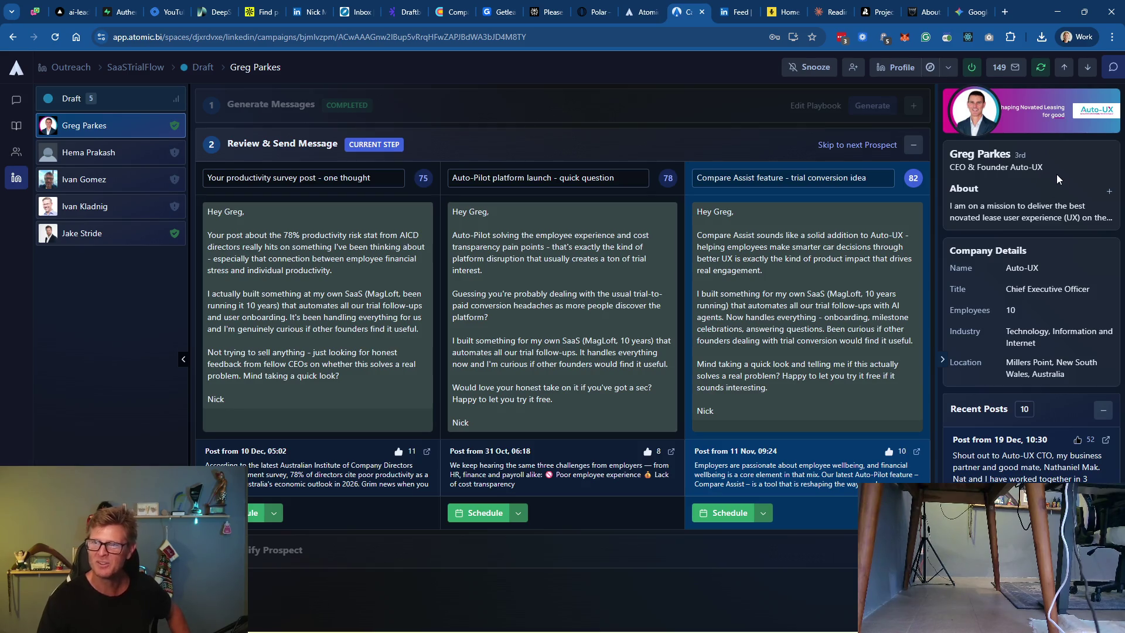
{"action": "left_click", "coordinate": [1109, 191]}
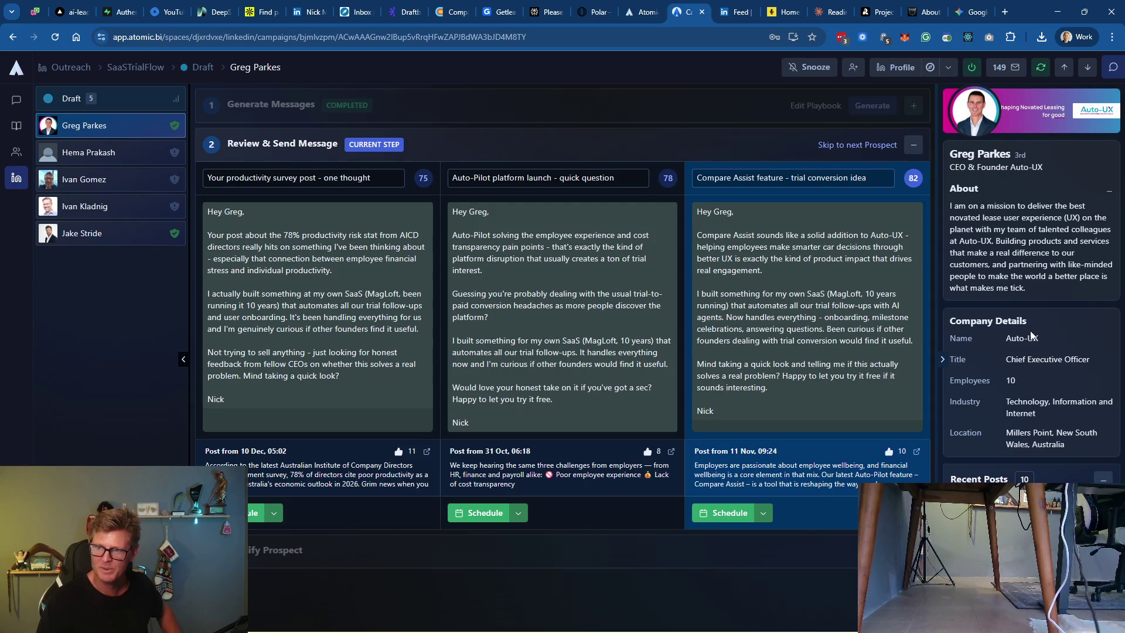
{"action": "scroll", "coordinate": [1035, 400], "scroll_direction": "down", "scroll_amount": 3}
{"action": "scroll", "coordinate": [1033, 378], "scroll_direction": "up", "scroll_amount": 3}
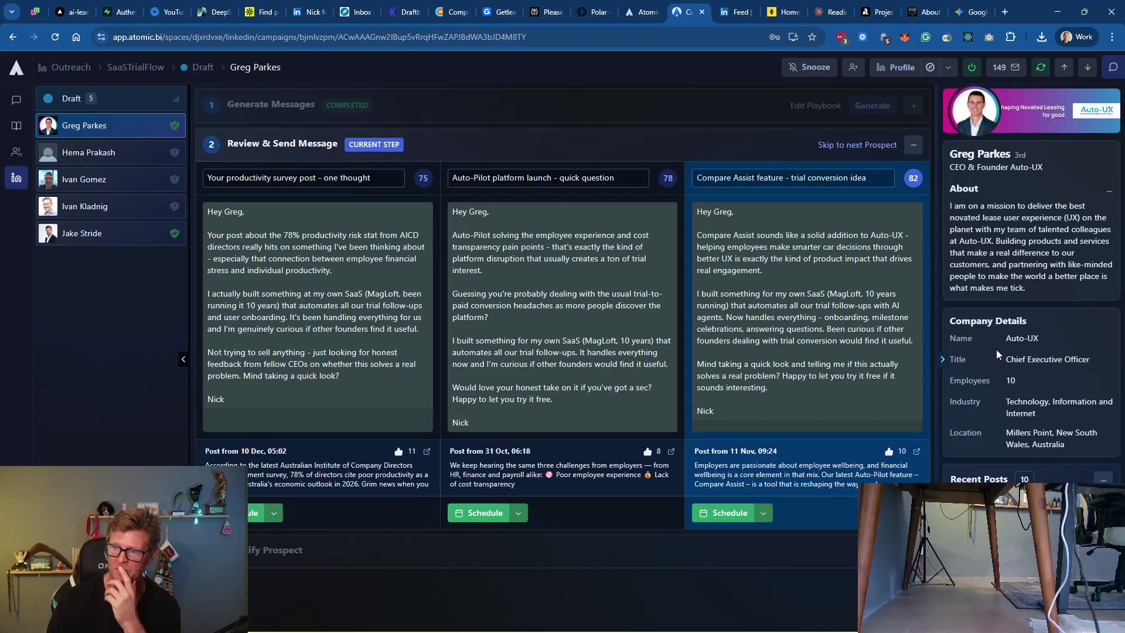
{"action": "scroll", "coordinate": [997, 351], "scroll_direction": "down", "scroll_amount": 5}
{"action": "scroll", "coordinate": [996, 351], "scroll_direction": "up", "scroll_amount": 5}
{"action": "left_click", "coordinate": [893, 66]}
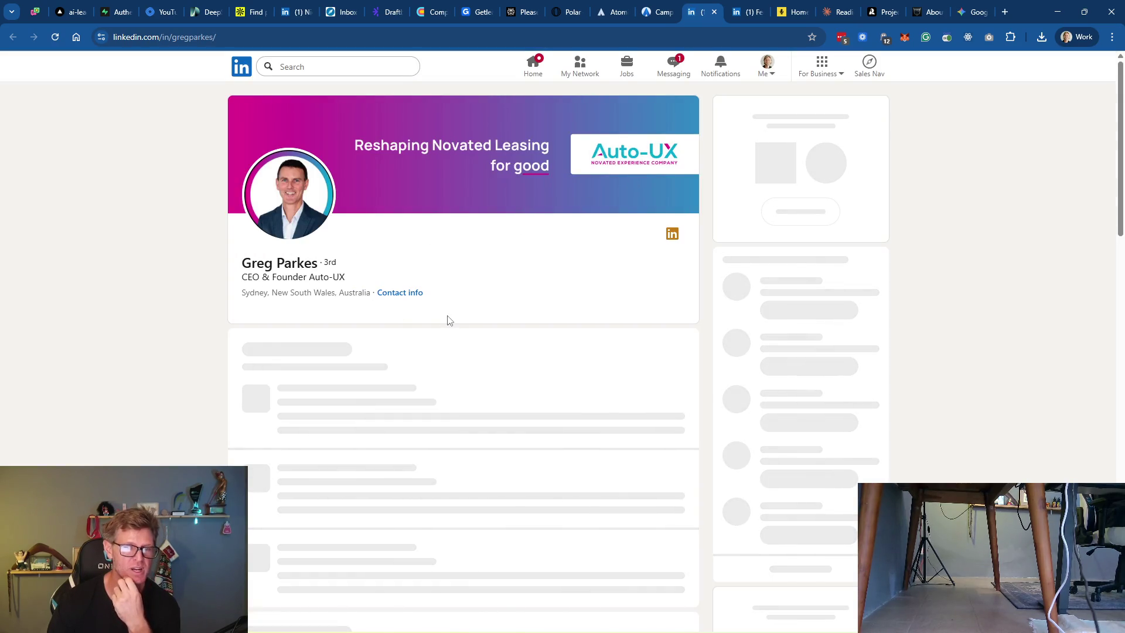
Step: Try the Auto-UX founder's Contact info, dismiss the loading dialog, and open a new tab
{"action": "left_click", "coordinate": [398, 293]}
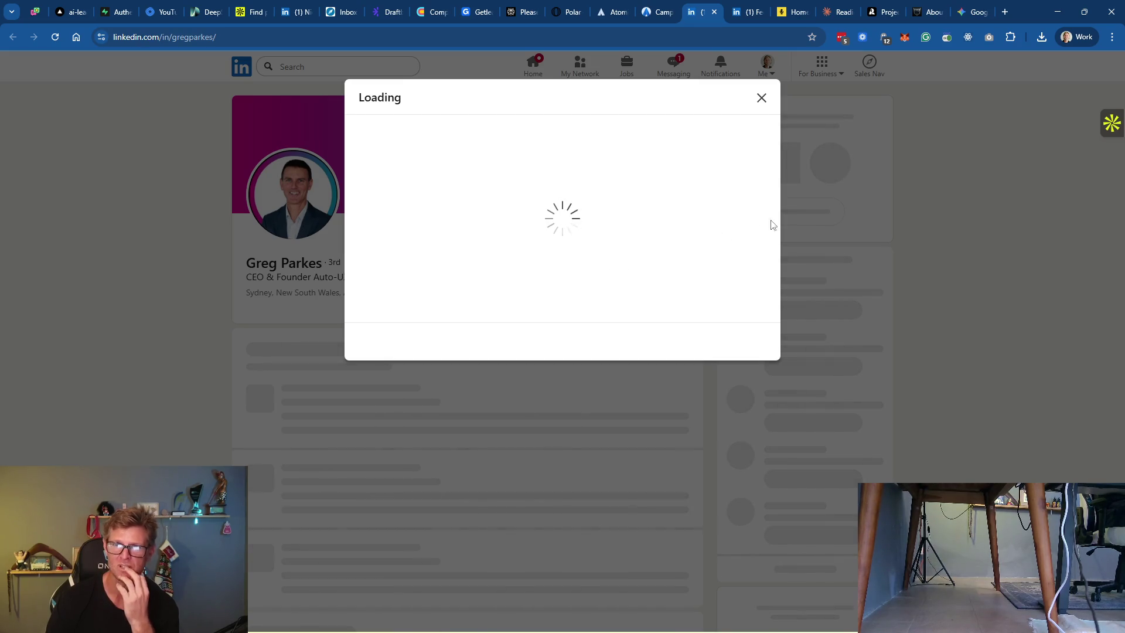
{"action": "left_click", "coordinate": [760, 99]}
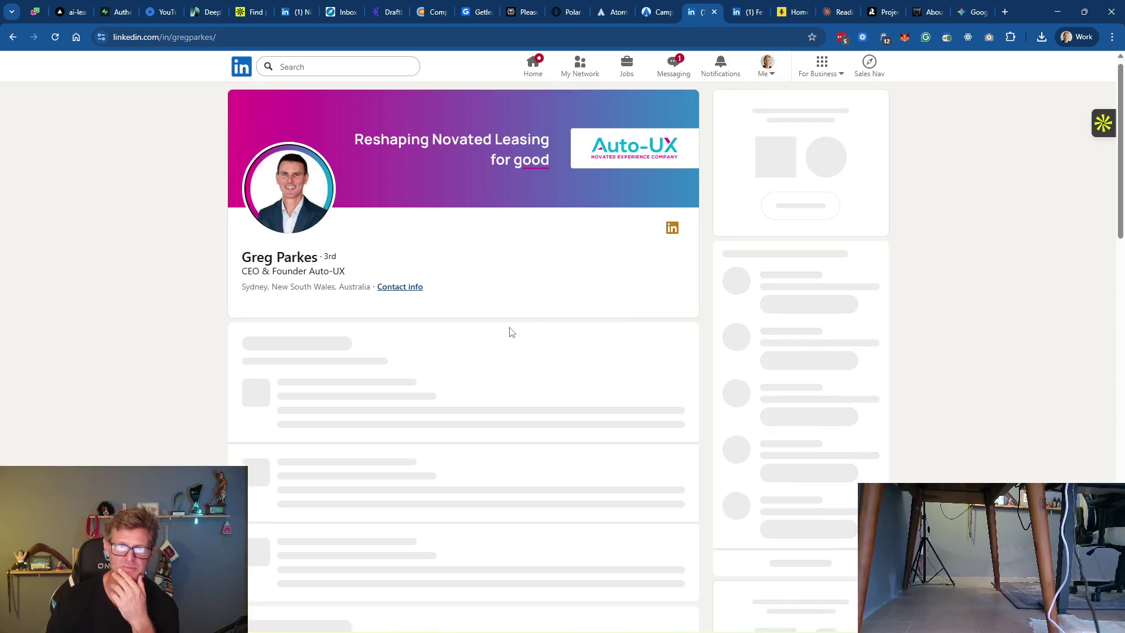
{"action": "scroll", "coordinate": [507, 329], "scroll_direction": "down", "scroll_amount": 5}
{"action": "scroll", "coordinate": [521, 328], "scroll_direction": "up", "scroll_amount": 5}
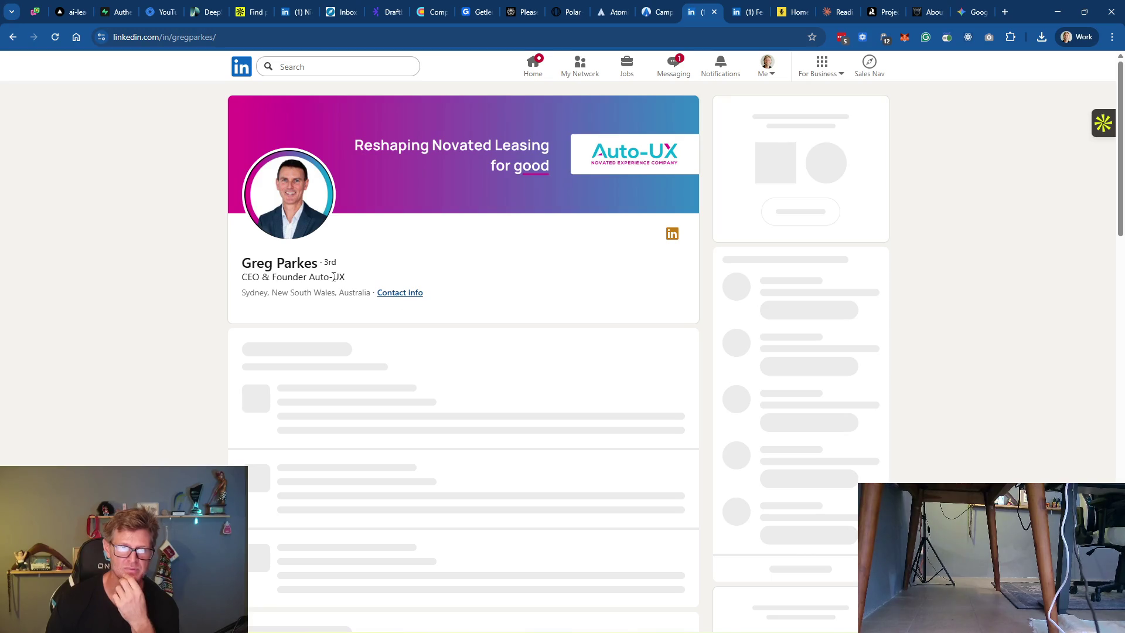
{"action": "left_click", "coordinate": [1007, 12]}
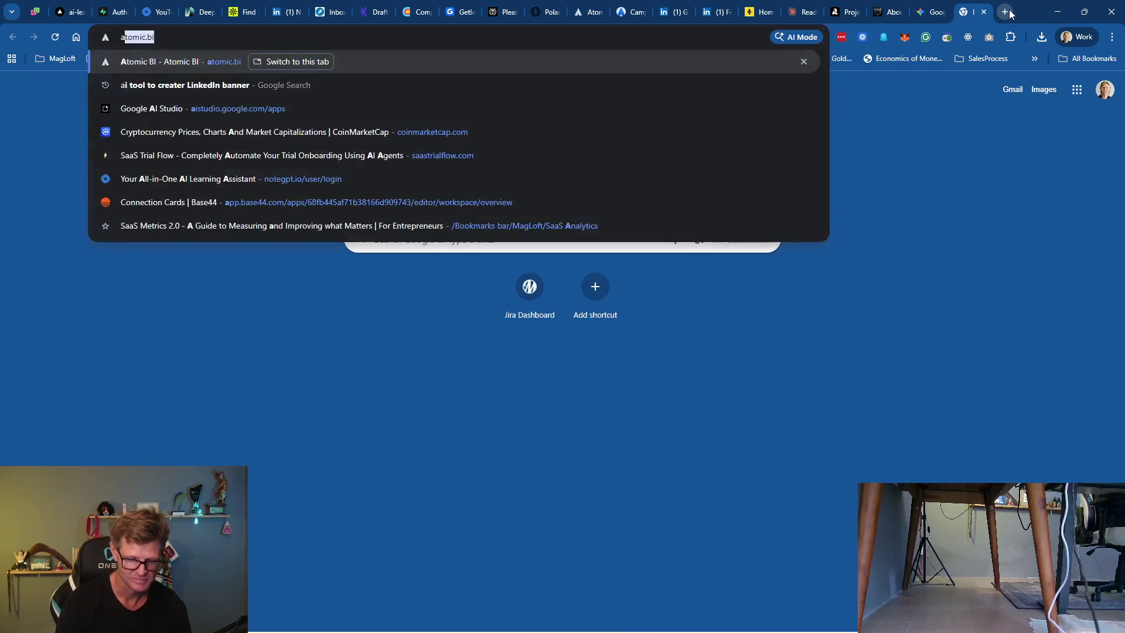
Step: Search Google for auto-ux, visit auto-ux.io, then close that tab
{"action": "type", "text": "auto-ux"}
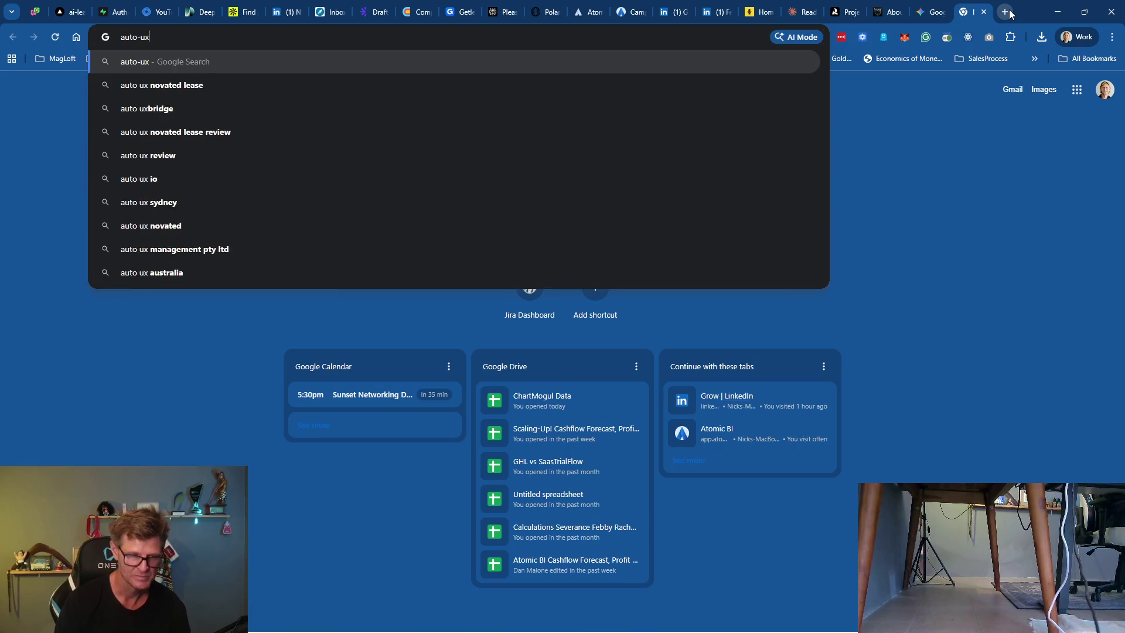
{"action": "key", "text": "Return"}
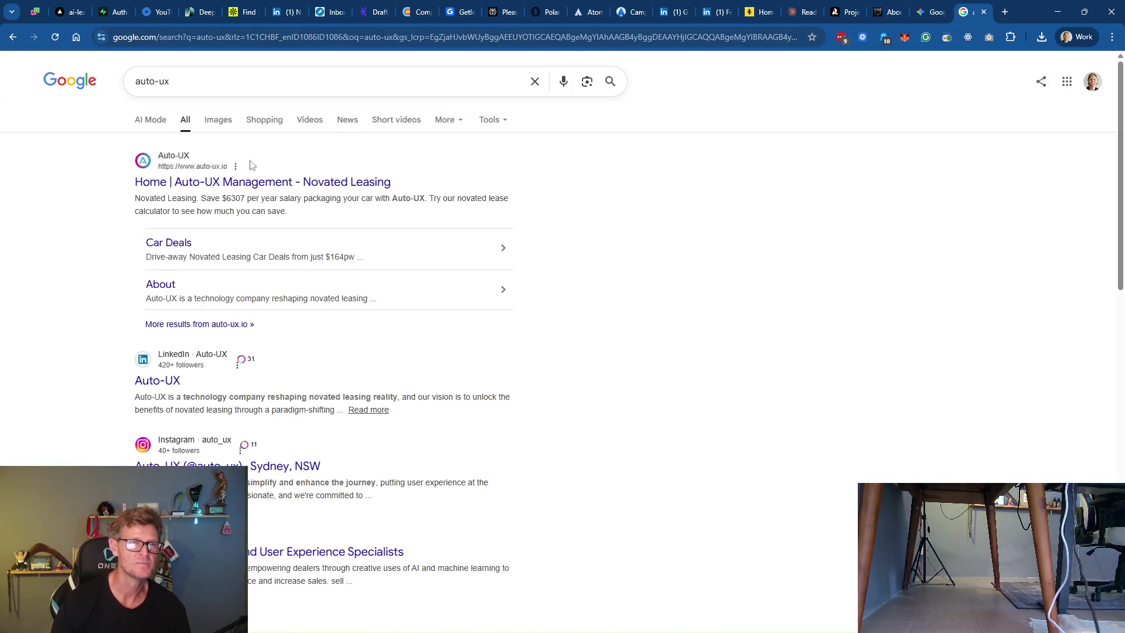
{"action": "left_click", "coordinate": [254, 183]}
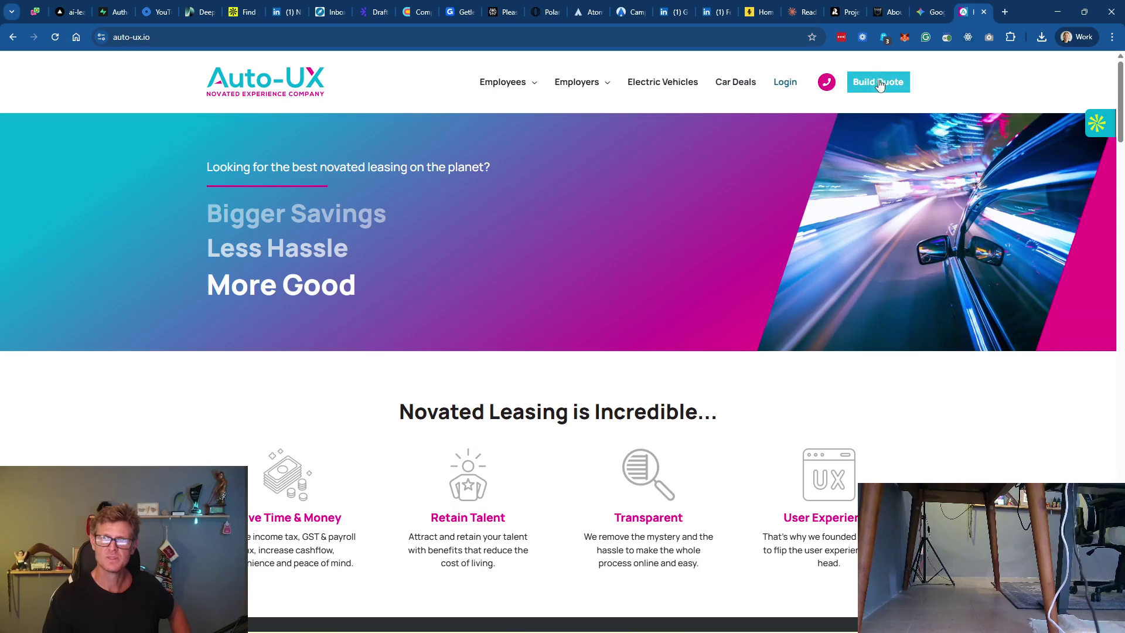
{"action": "mouse_move", "coordinate": [488, 84]}
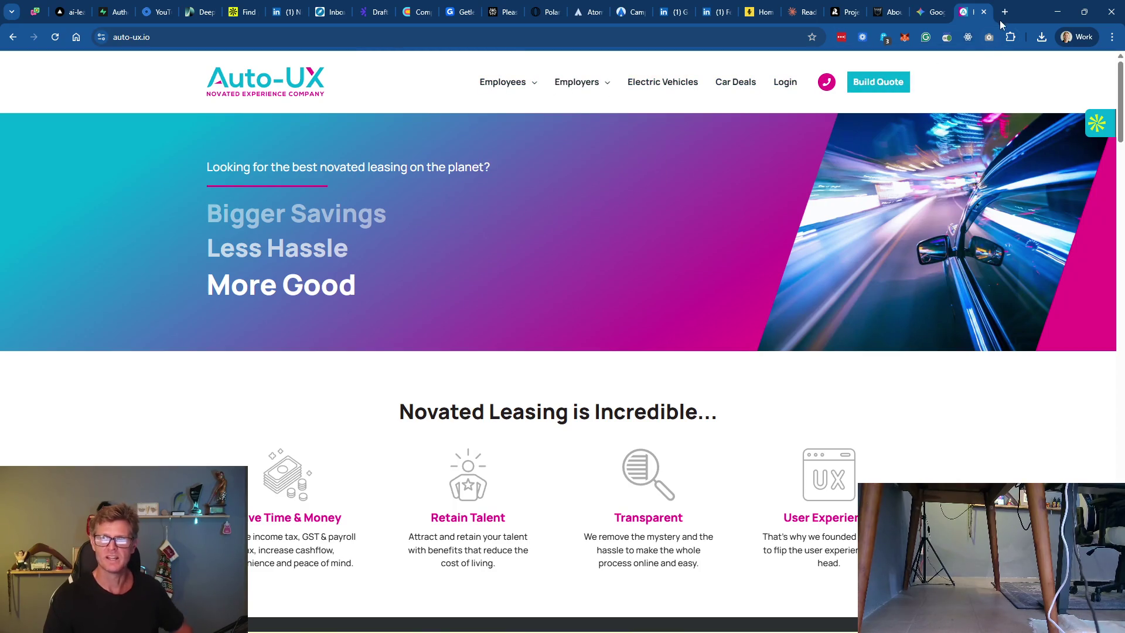
{"action": "left_click", "coordinate": [985, 13]}
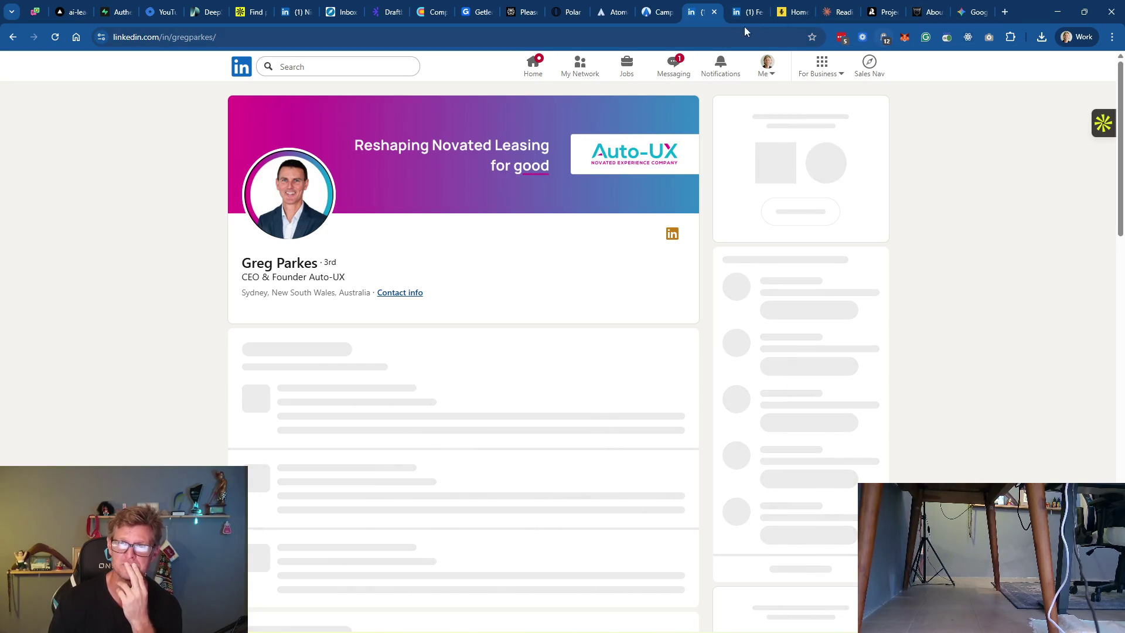
Step: Close the profile tab and check the Other and Focused LinkedIn message inboxes
{"action": "left_click", "coordinate": [715, 12]}
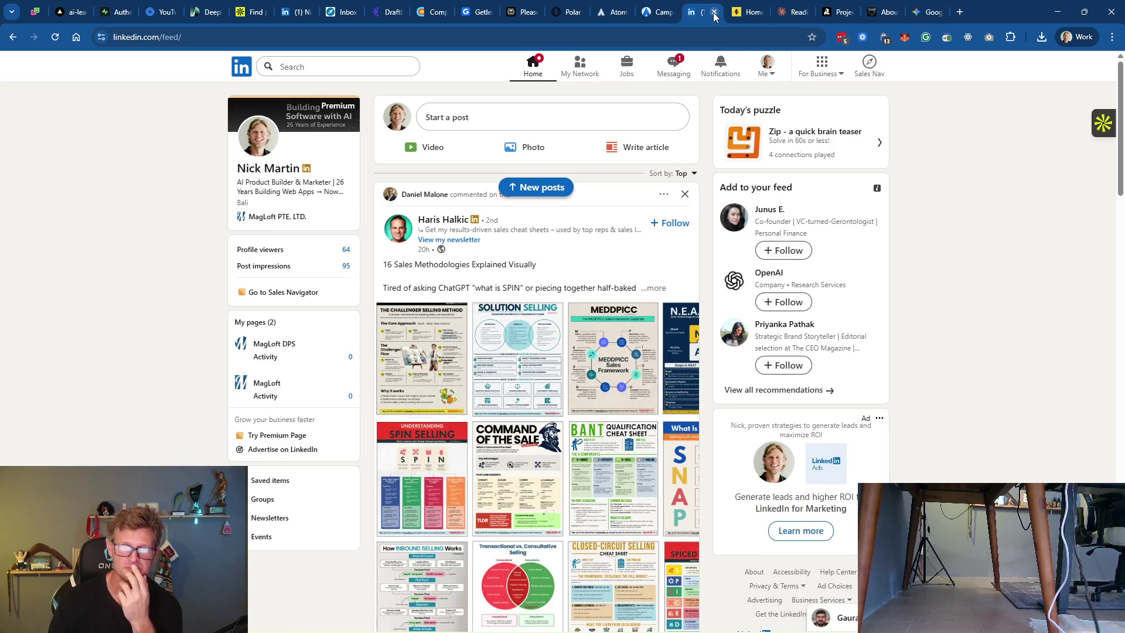
{"action": "left_click", "coordinate": [1095, 625]}
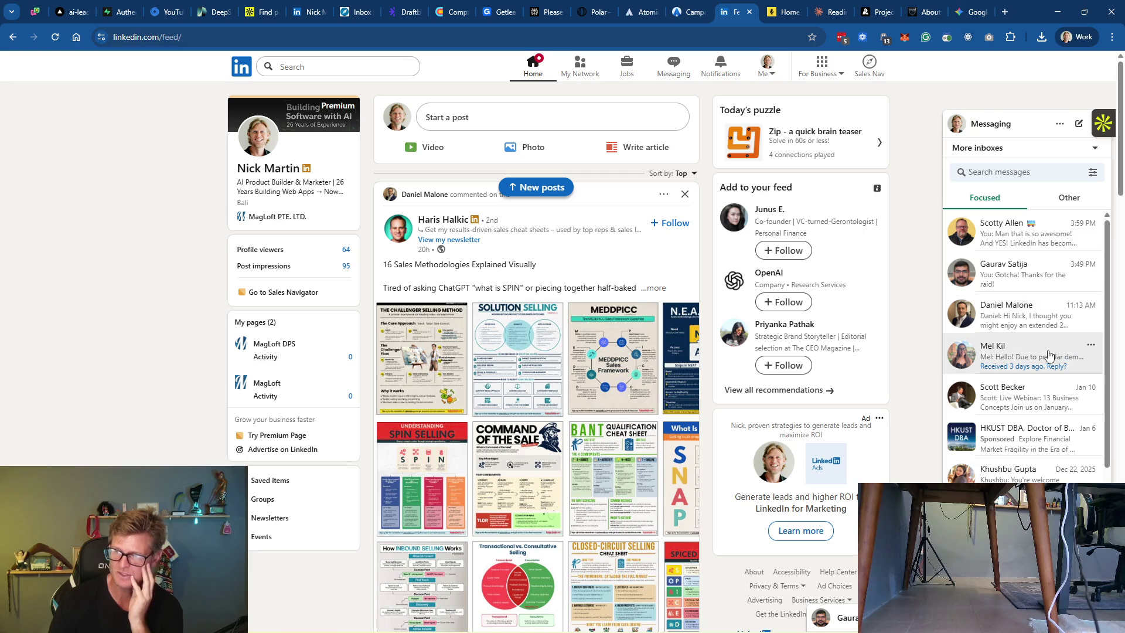
{"action": "left_click", "coordinate": [1079, 199]}
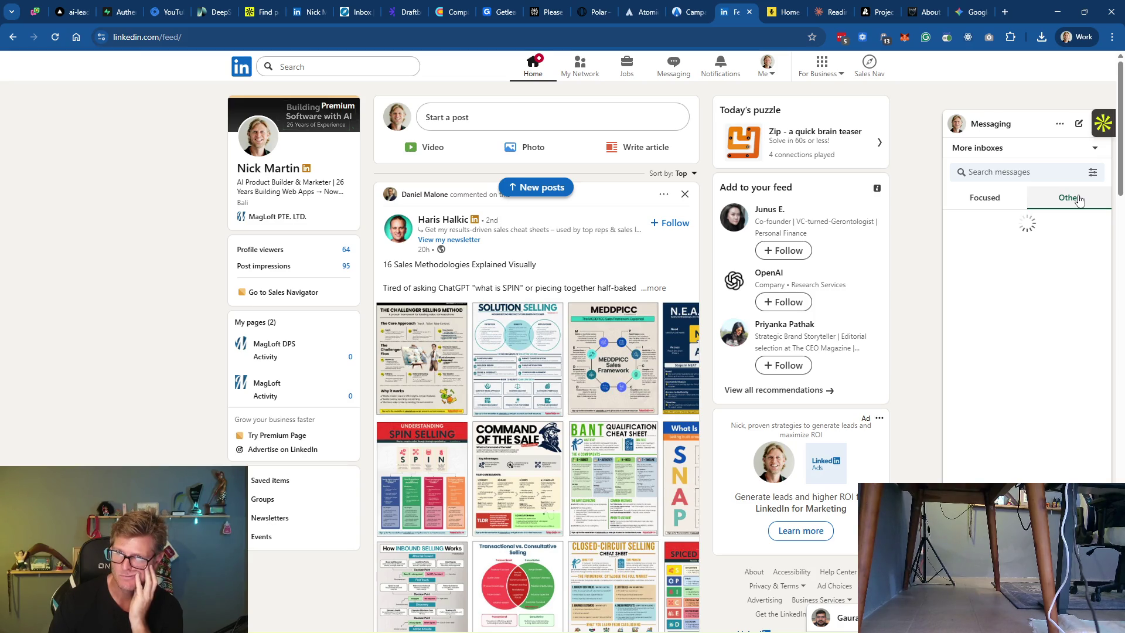
{"action": "left_click", "coordinate": [988, 198]}
{"action": "left_click", "coordinate": [1061, 200]}
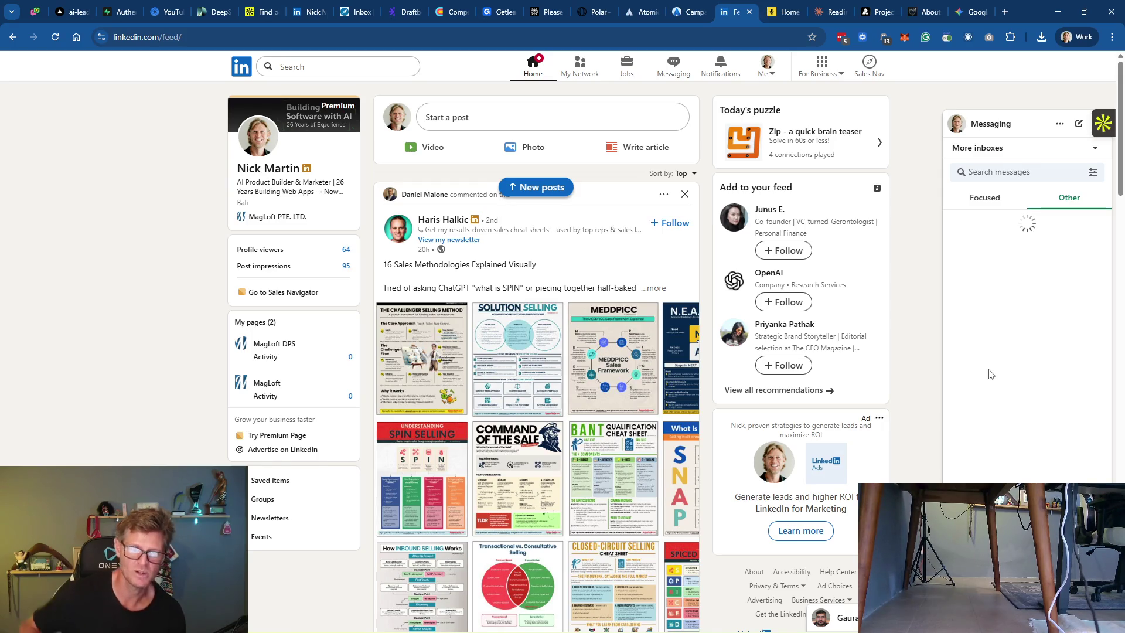
Step: Expand the '16 Sales Methodologies' post, read its list, and view the infographic
{"action": "scroll", "coordinate": [478, 302], "scroll_direction": "down", "scroll_amount": 5}
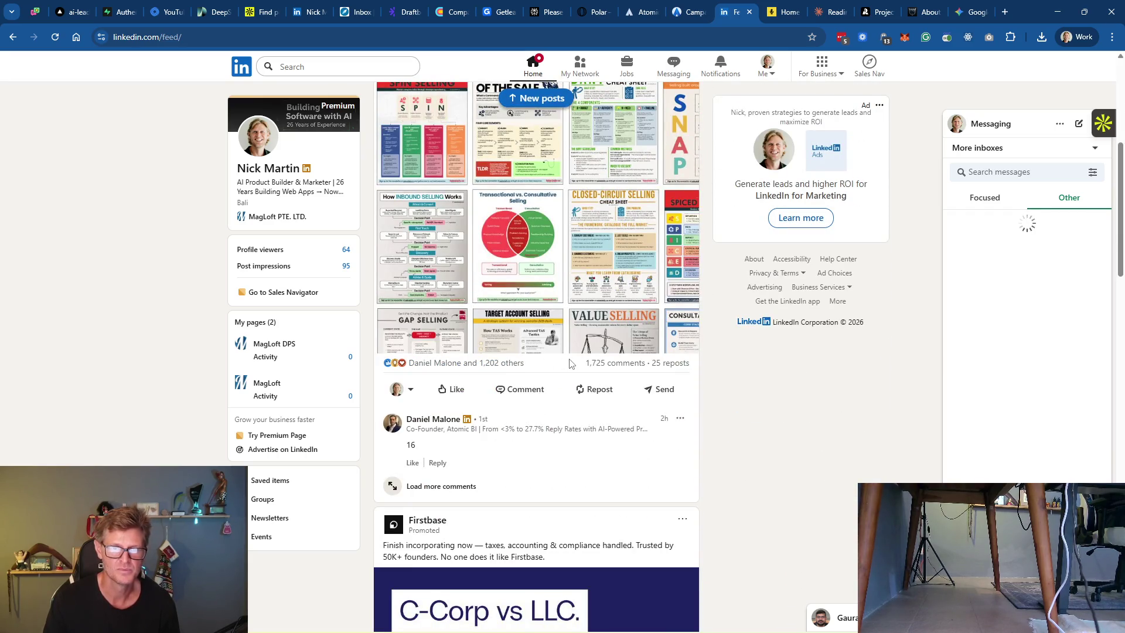
{"action": "scroll", "coordinate": [565, 357], "scroll_direction": "down", "scroll_amount": 5}
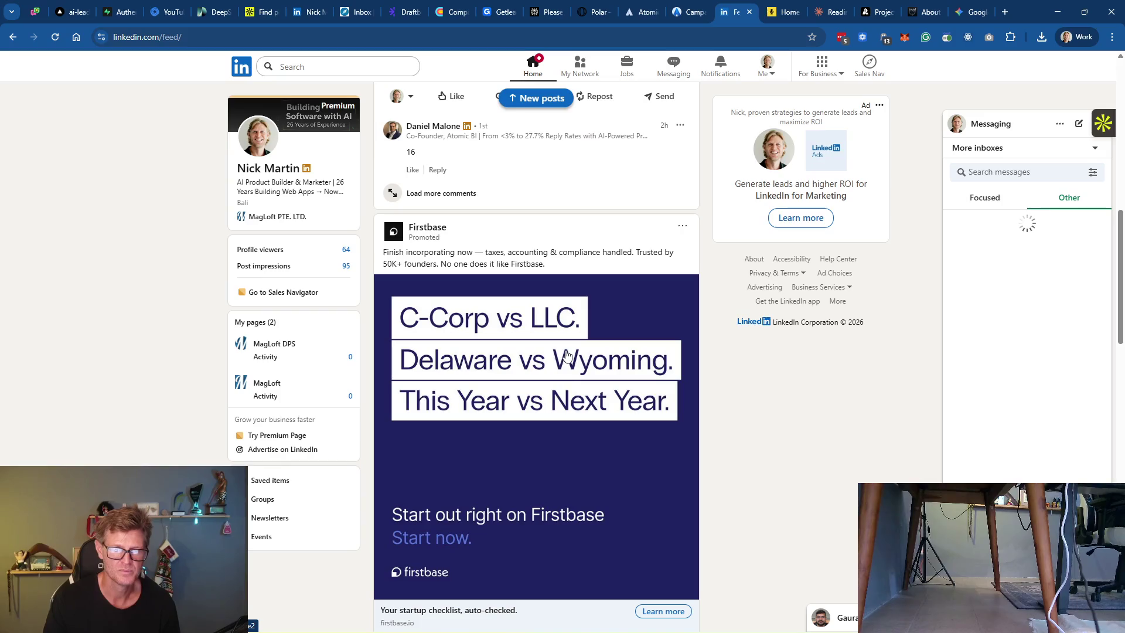
{"action": "scroll", "coordinate": [553, 340], "scroll_direction": "up", "scroll_amount": 10}
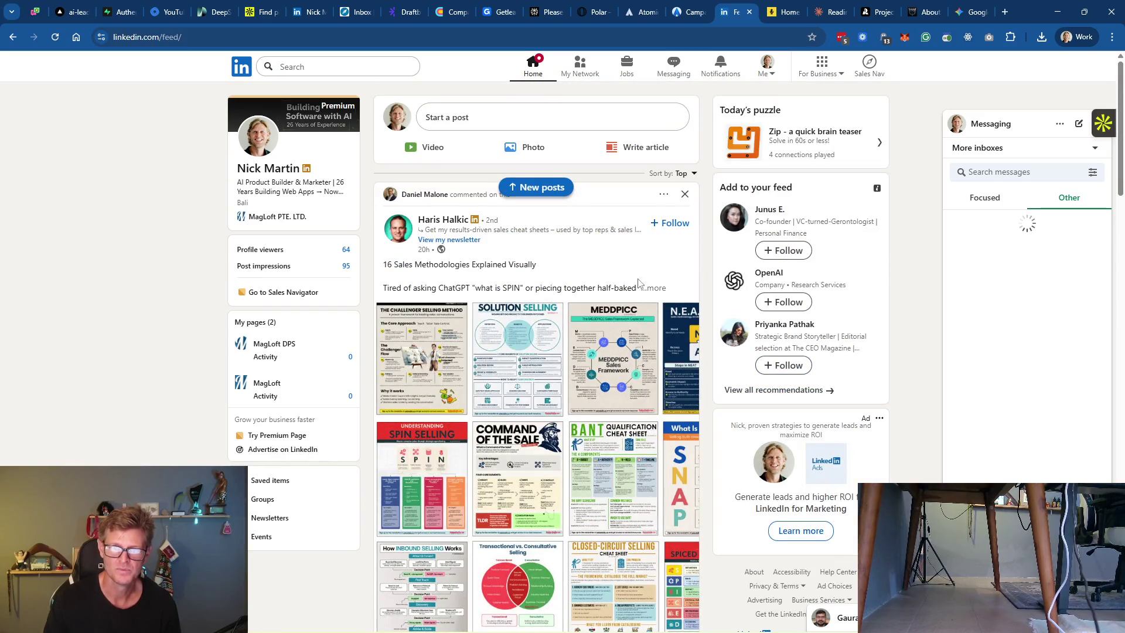
{"action": "left_click", "coordinate": [663, 291]}
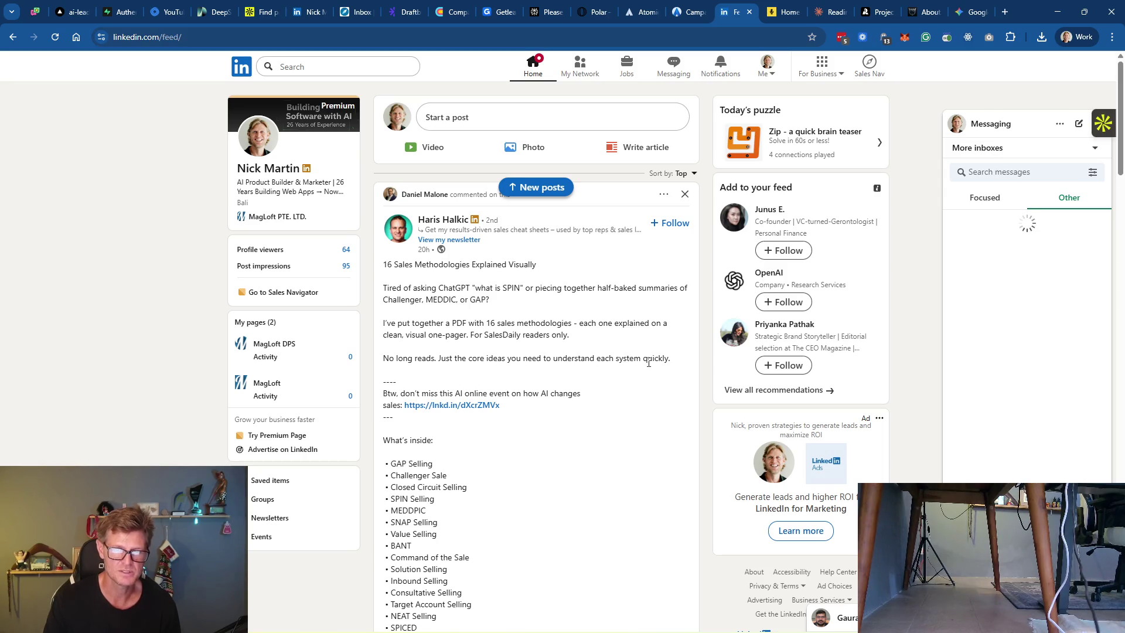
{"action": "scroll", "coordinate": [543, 420], "scroll_direction": "down", "scroll_amount": 5}
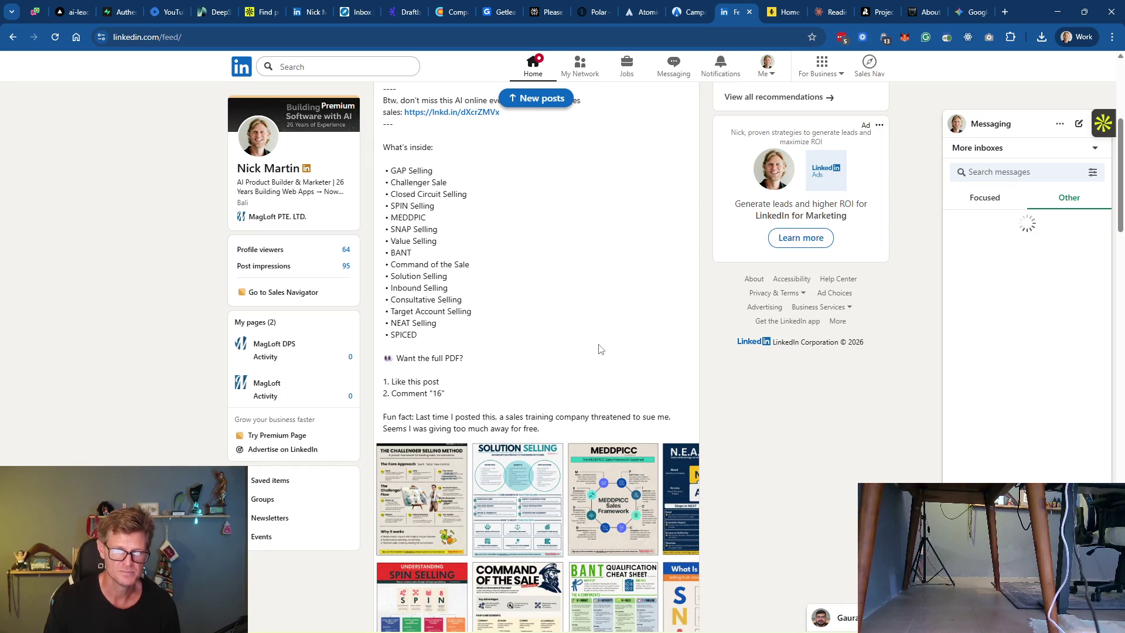
{"action": "scroll", "coordinate": [545, 429], "scroll_direction": "down", "scroll_amount": 2}
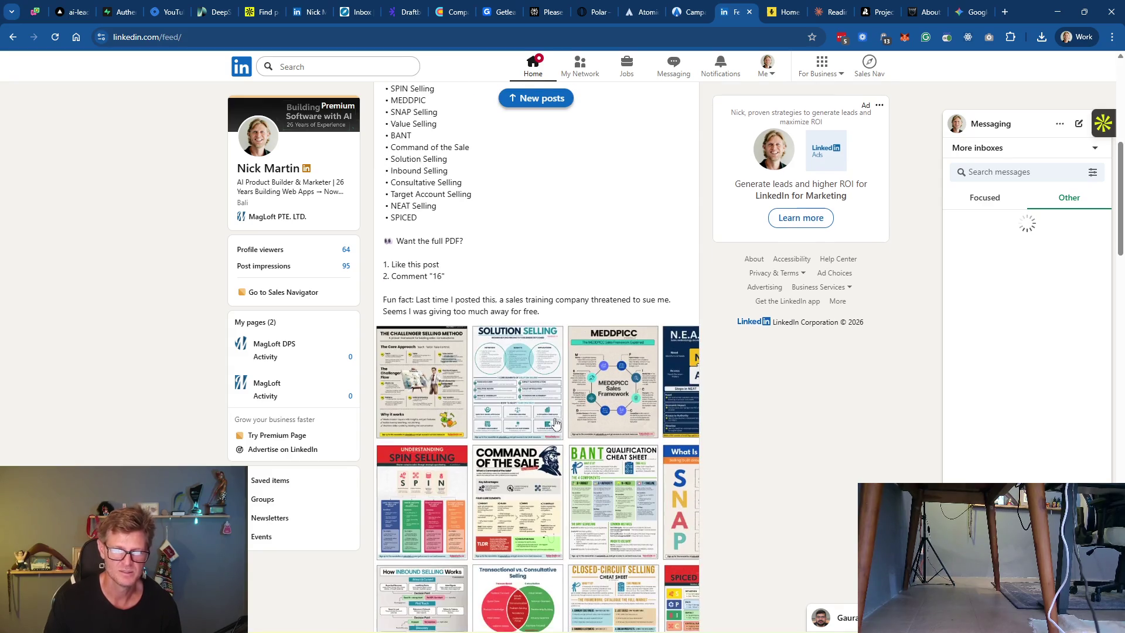
{"action": "left_click", "coordinate": [425, 365]}
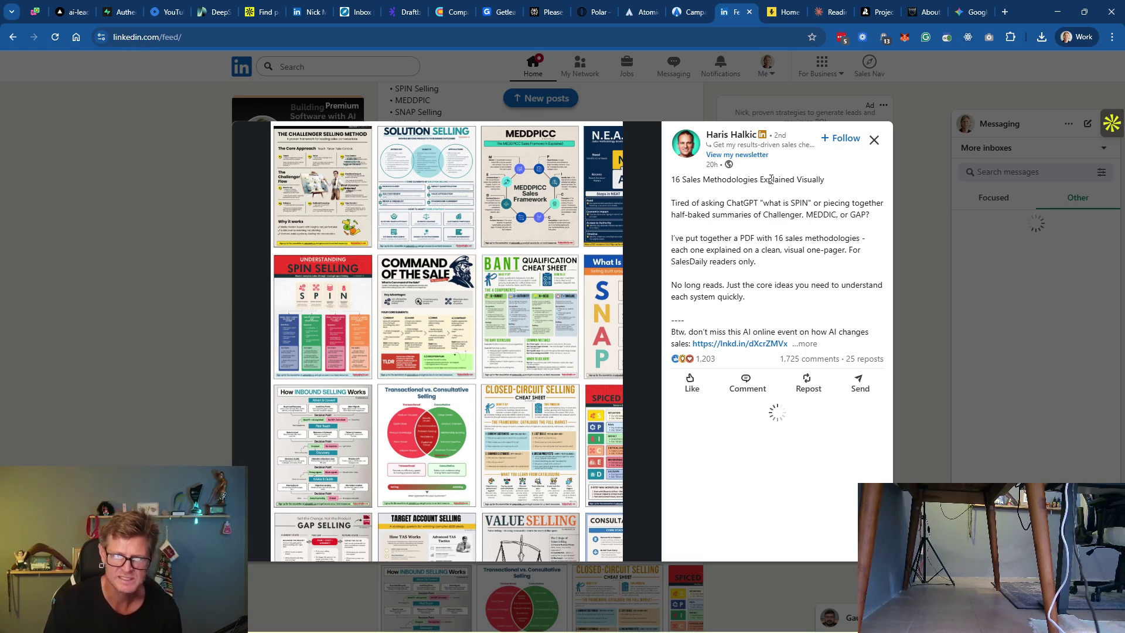
Step: Close the image viewer, show Focused messages, and return to the Atomic BI campaign tab
{"action": "left_click", "coordinate": [873, 139]}
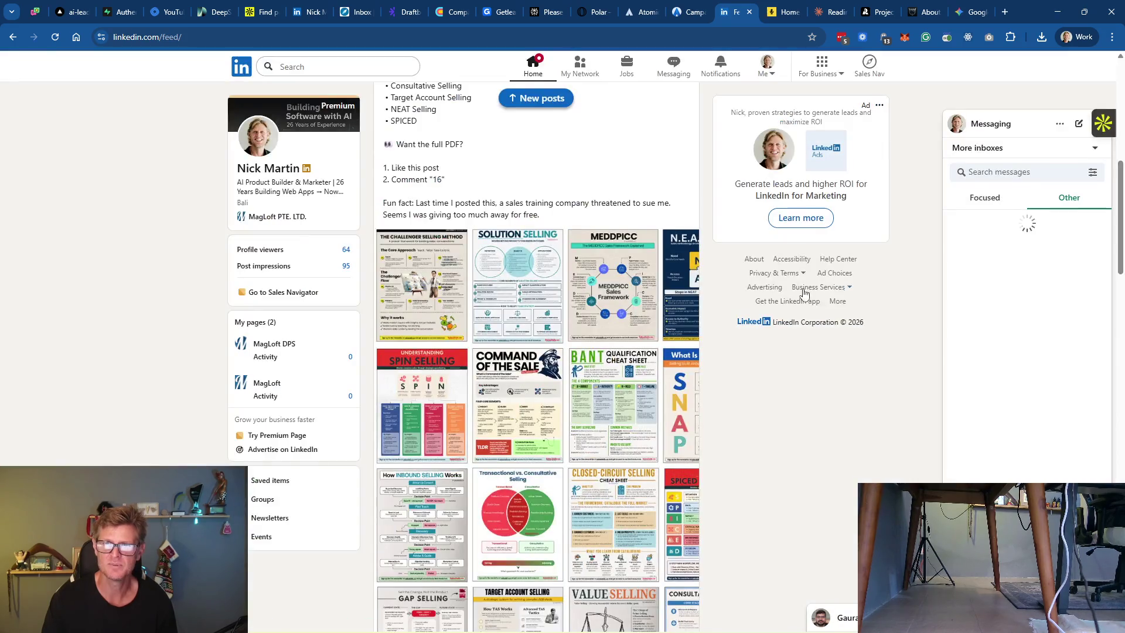
{"action": "left_click", "coordinate": [1001, 201]}
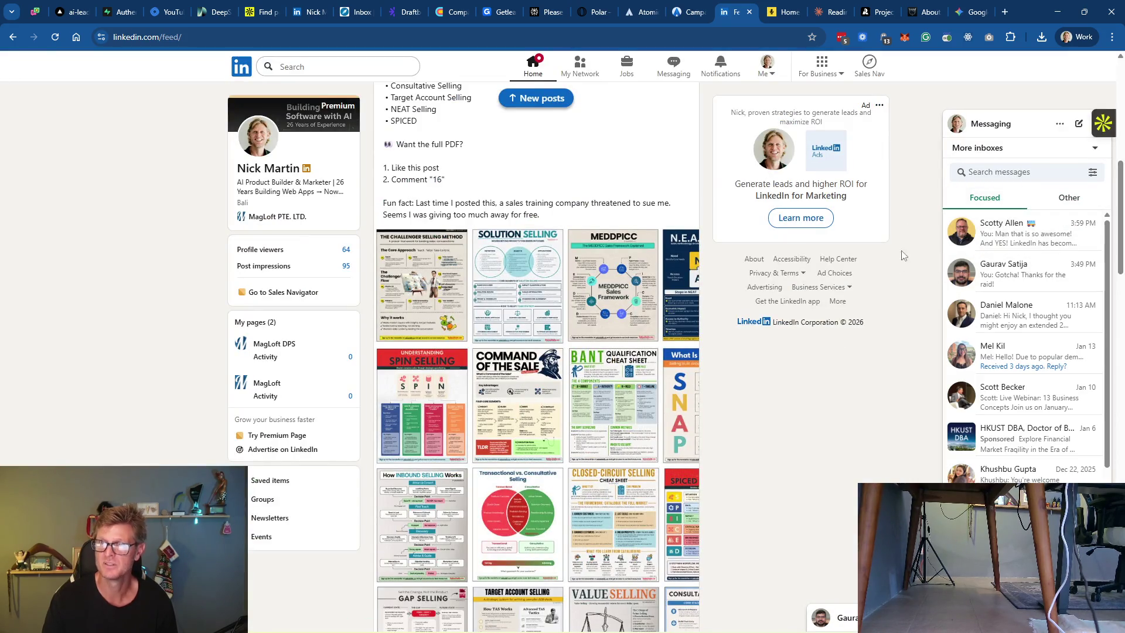
{"action": "left_click", "coordinate": [687, 18]}
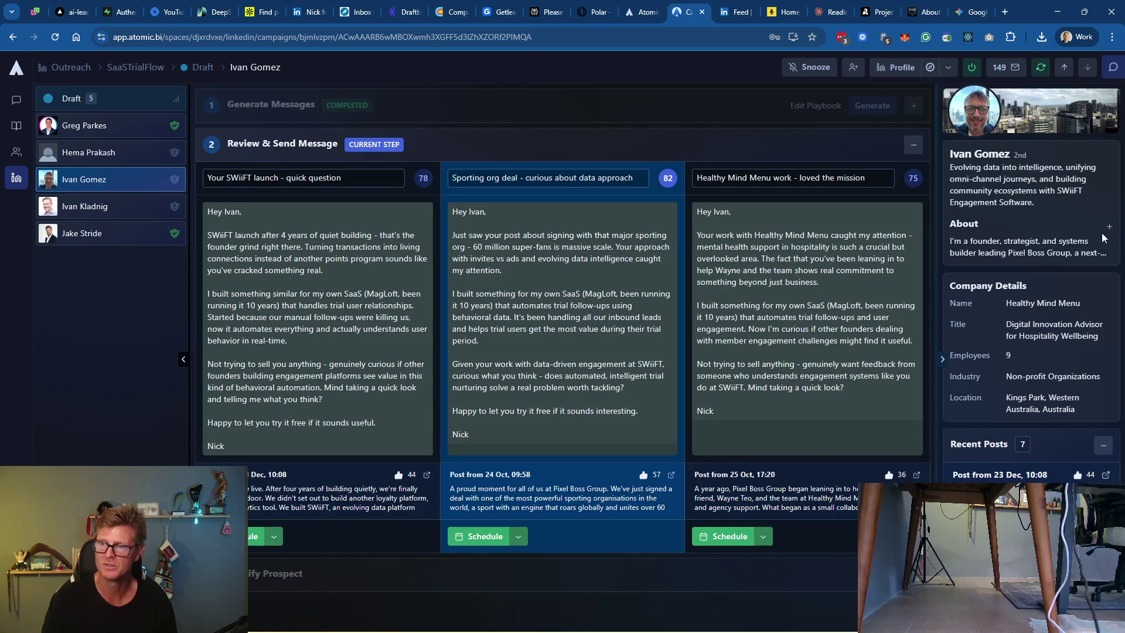
Step: Open the Pixel Boss Group founder's Sales Navigator lead page in a new tab from Atomic BI
{"action": "left_click", "coordinate": [949, 69]}
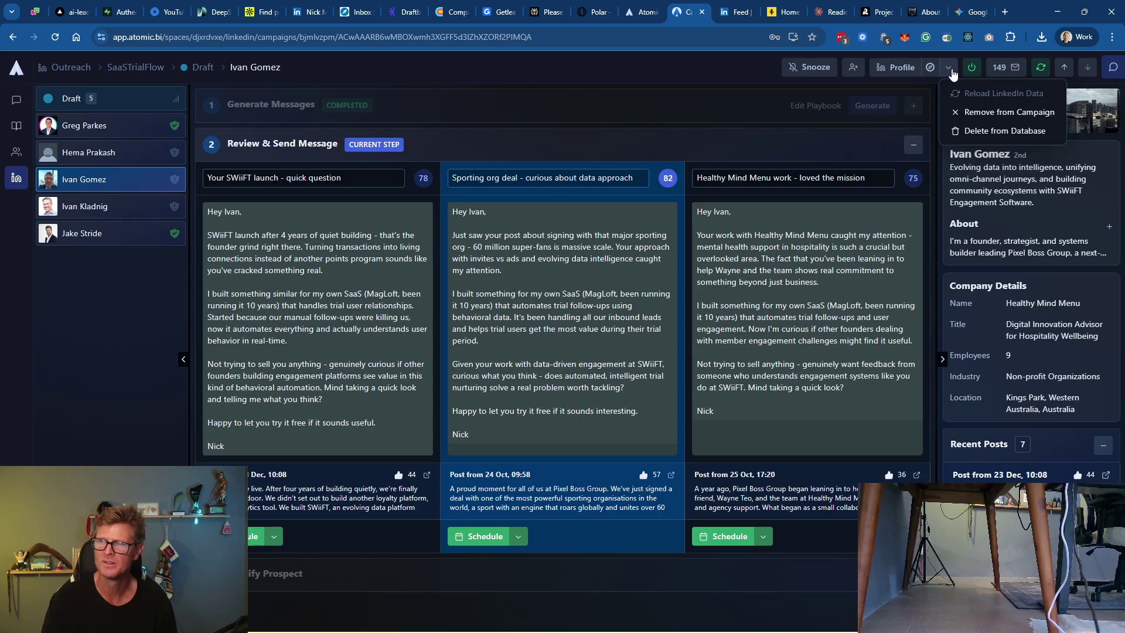
{"action": "left_click", "coordinate": [950, 72]}
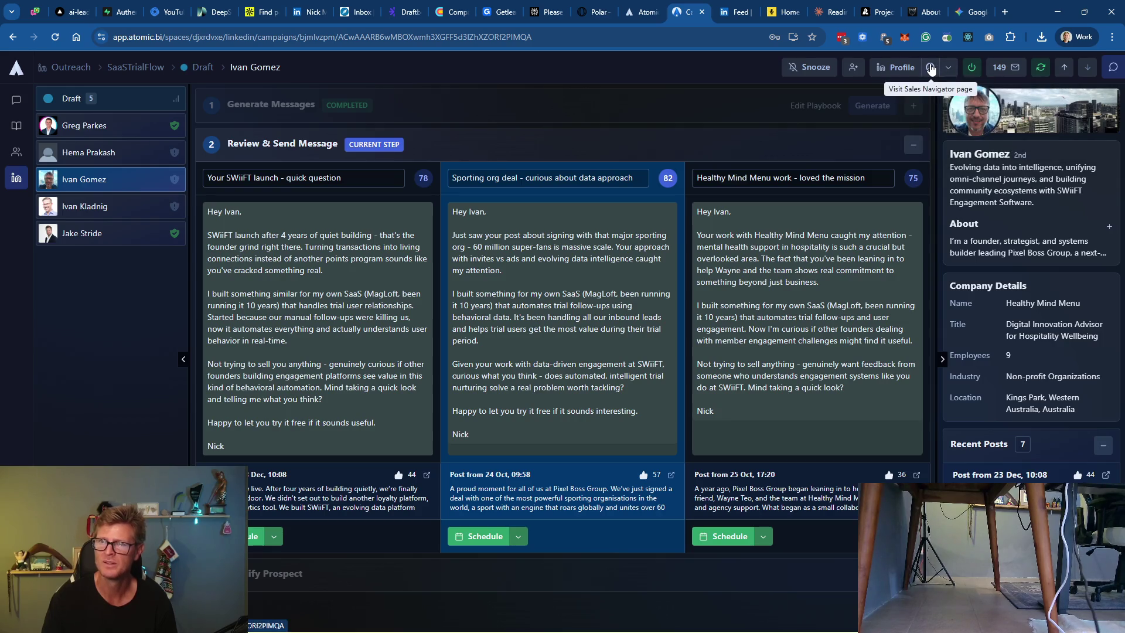
{"action": "left_click", "coordinate": [931, 69]}
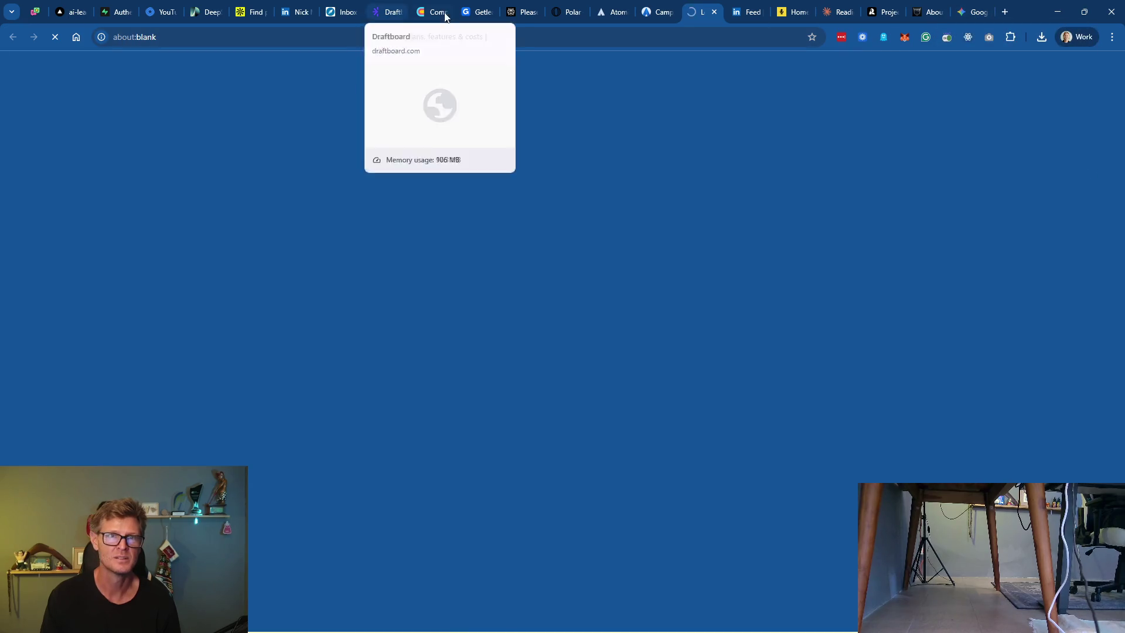
Step: Open youtube.com in a new tab, browse the videos and Shorts, then close it
{"action": "left_click", "coordinate": [1006, 15]}
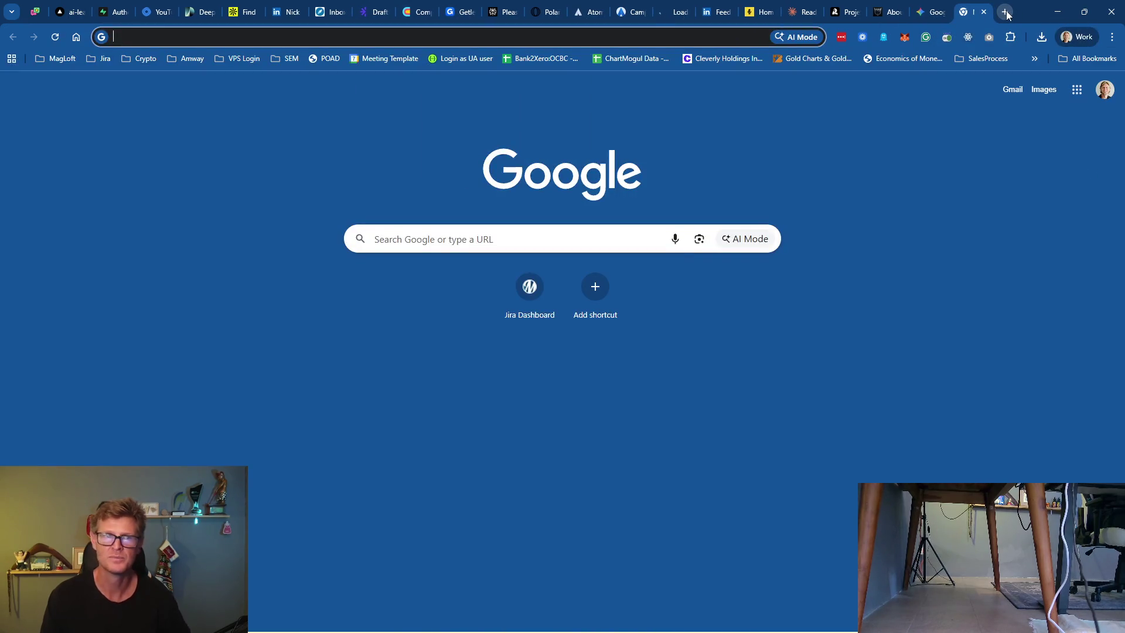
{"action": "type", "text": "yopu"}
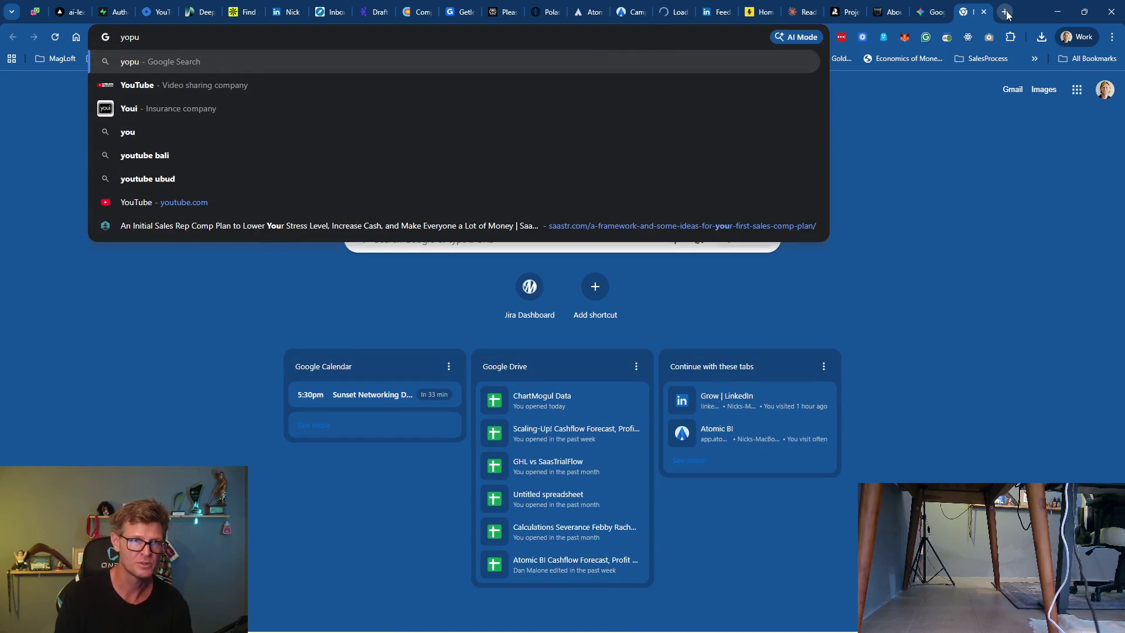
{"action": "key", "text": "BackSpace"}
{"action": "key", "text": "BackSpace"}
{"action": "type", "text": "u"}
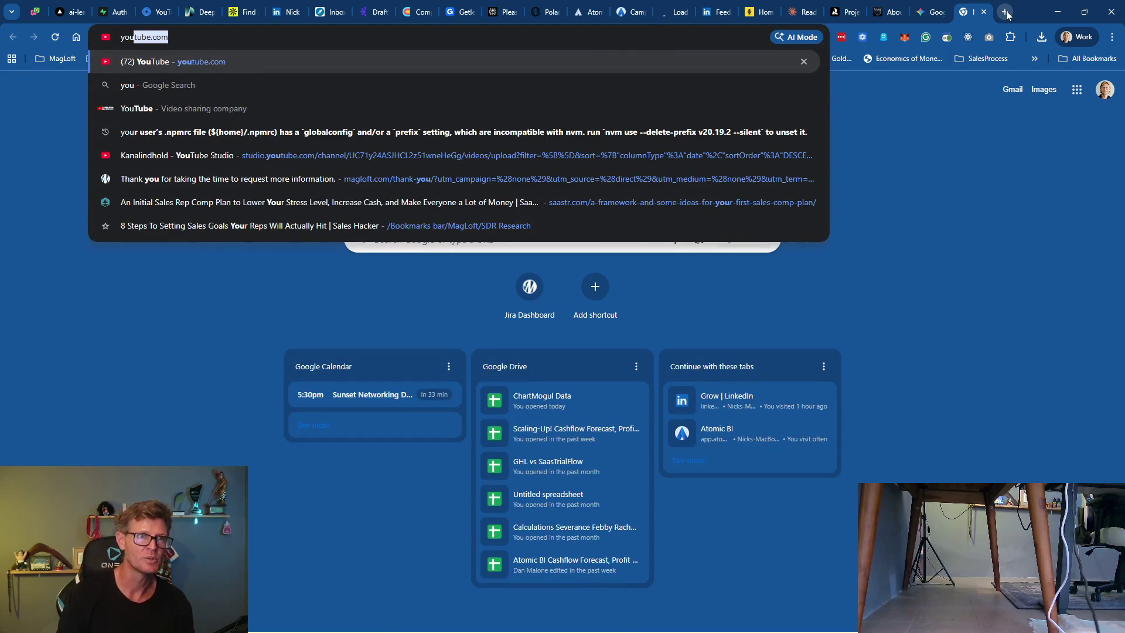
{"action": "key", "text": "Return"}
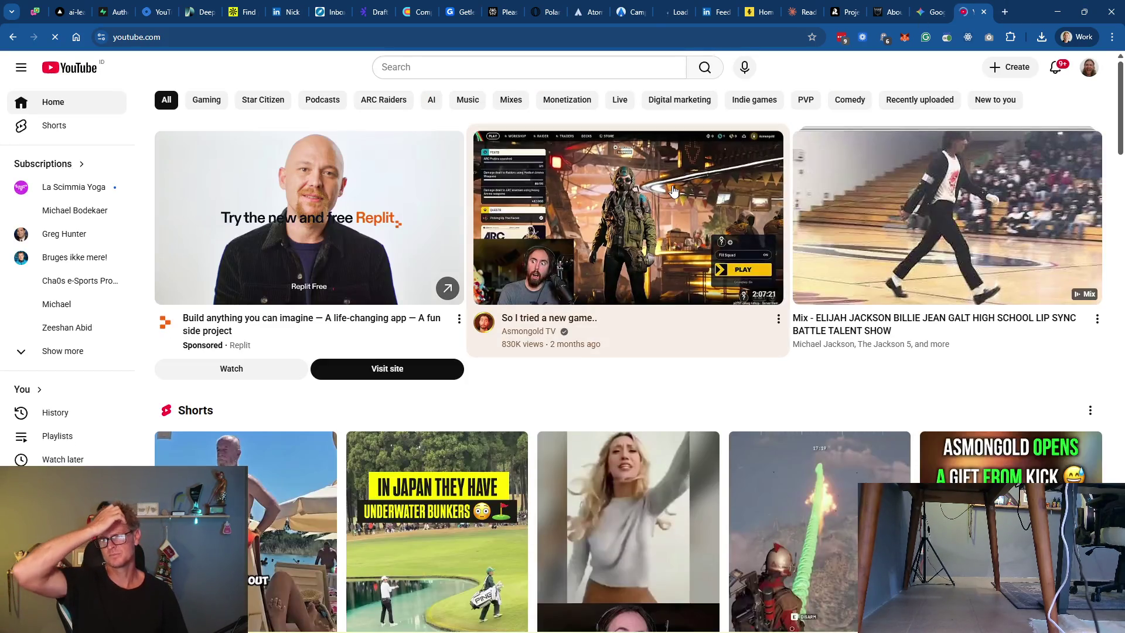
{"action": "mouse_move", "coordinate": [673, 191]}
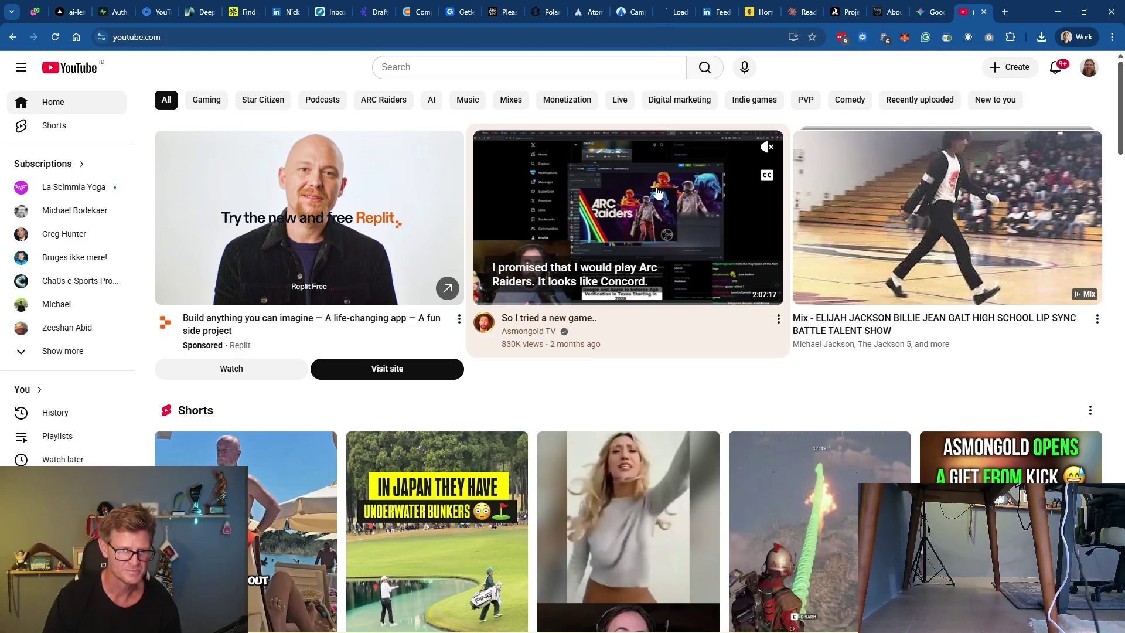
{"action": "scroll", "coordinate": [655, 271], "scroll_direction": "down", "scroll_amount": 3}
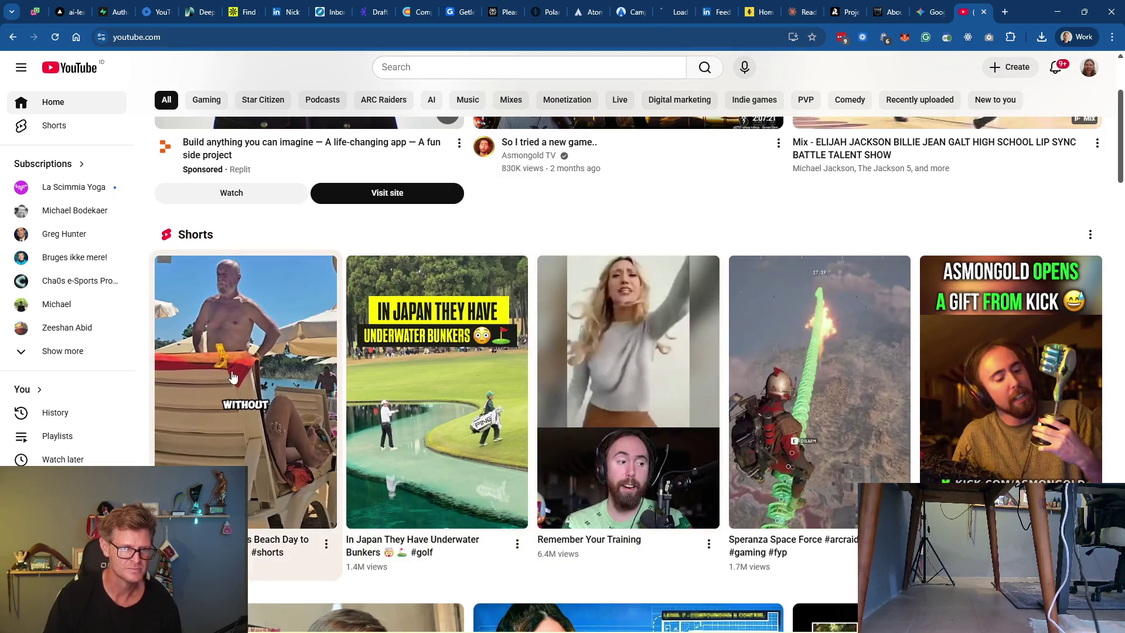
{"action": "mouse_move", "coordinate": [267, 376]}
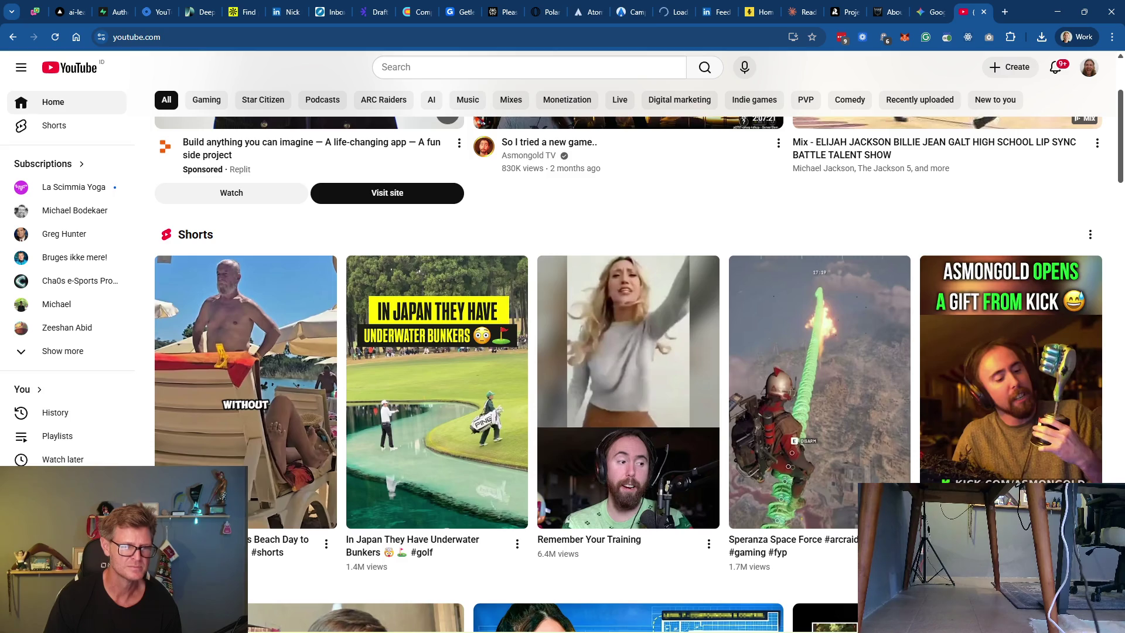
{"action": "scroll", "coordinate": [637, 413], "scroll_direction": "up", "scroll_amount": 3}
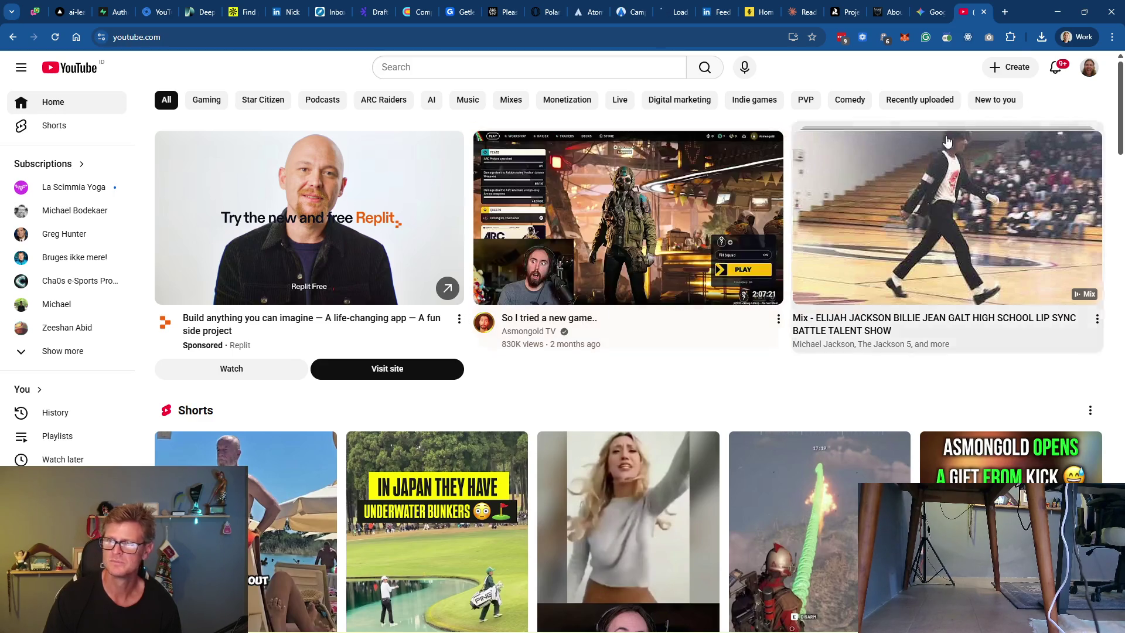
{"action": "left_click", "coordinate": [983, 12]}
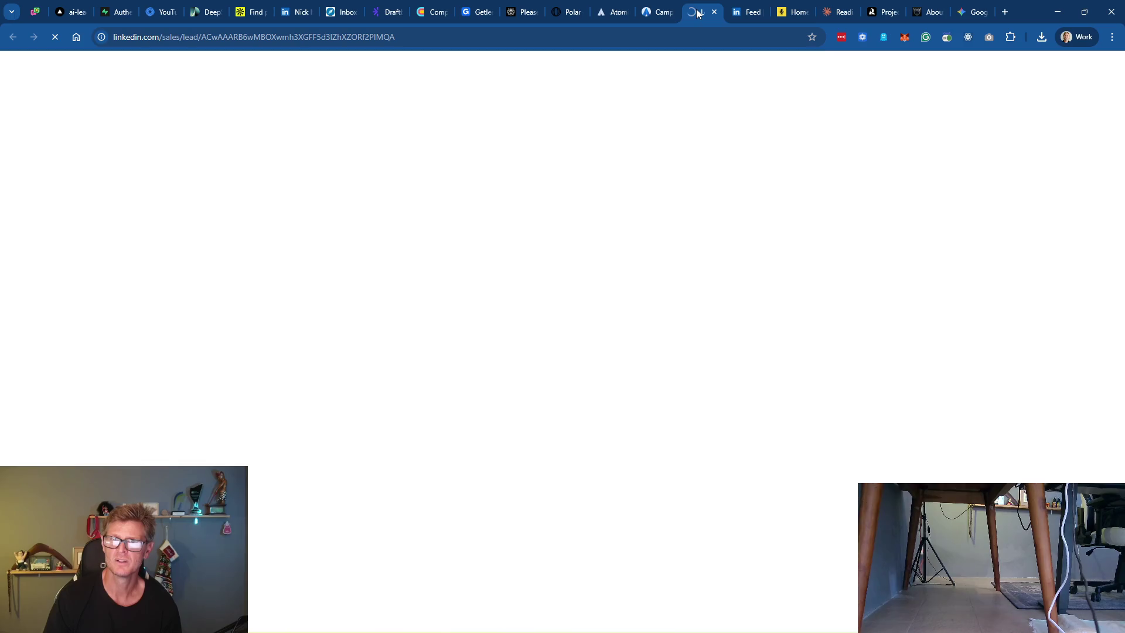
Step: Load the newest LinkedIn feed posts, then move to the nickmartin.com/about tab
{"action": "left_click", "coordinate": [747, 13]}
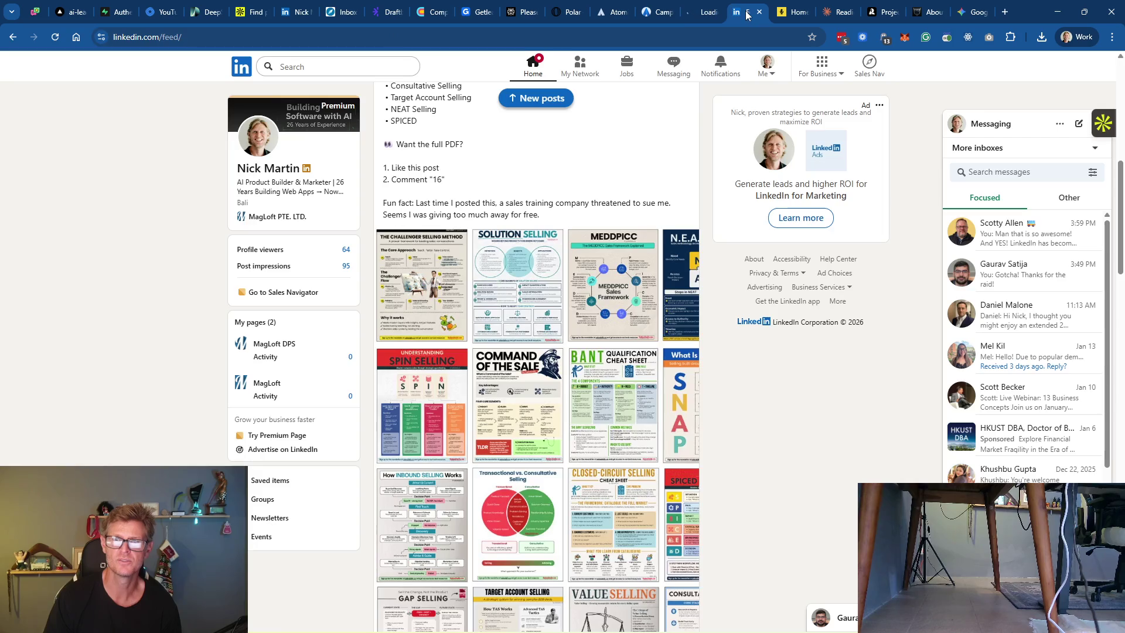
{"action": "scroll", "coordinate": [900, 262], "scroll_direction": "up", "scroll_amount": 10}
{"action": "left_click", "coordinate": [549, 188]}
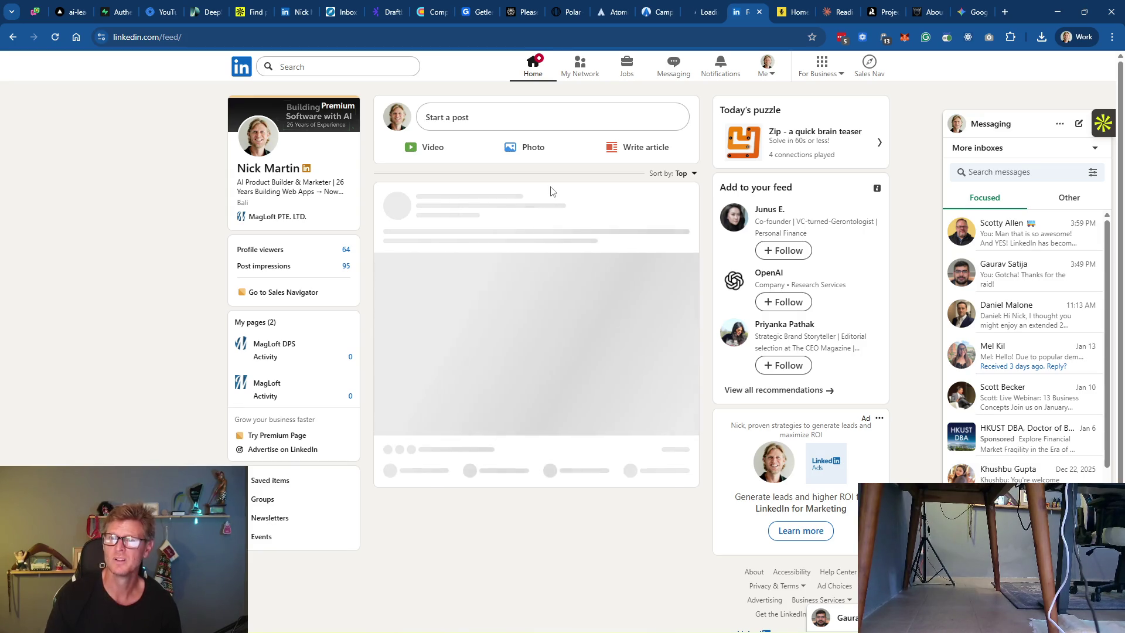
{"action": "key", "text": "ctrl+Tab"}
{"action": "key", "text": "ctrl+Tab"}
{"action": "key", "text": "ctrl+Tab"}
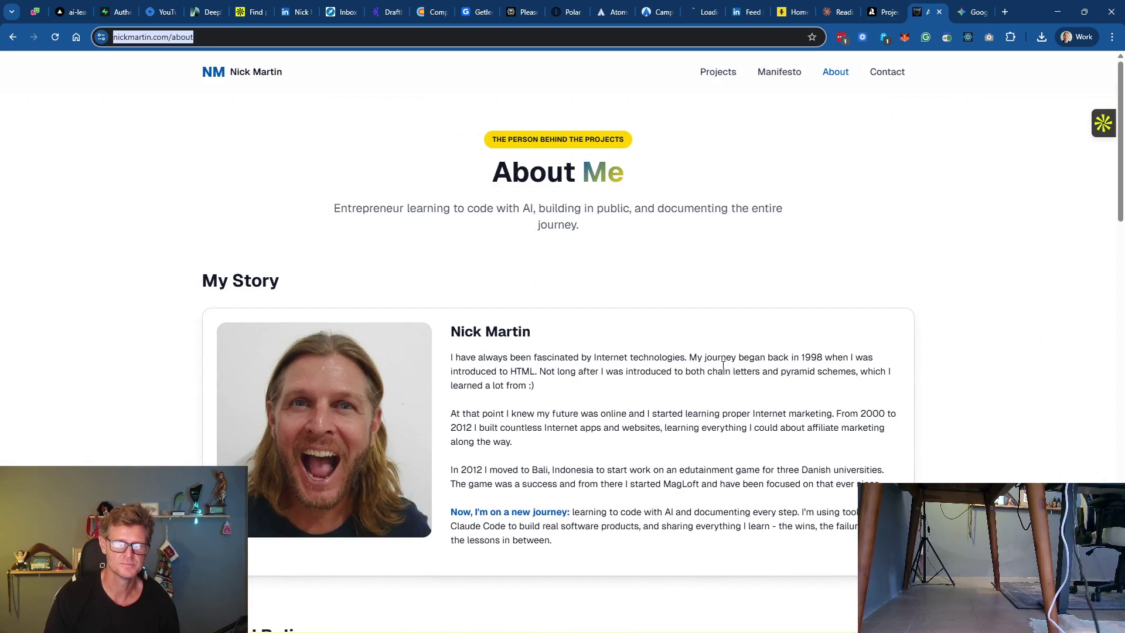
Step: Scroll through the nickmartin.com home page
{"action": "scroll", "coordinate": [723, 366], "scroll_direction": "down", "scroll_amount": 10}
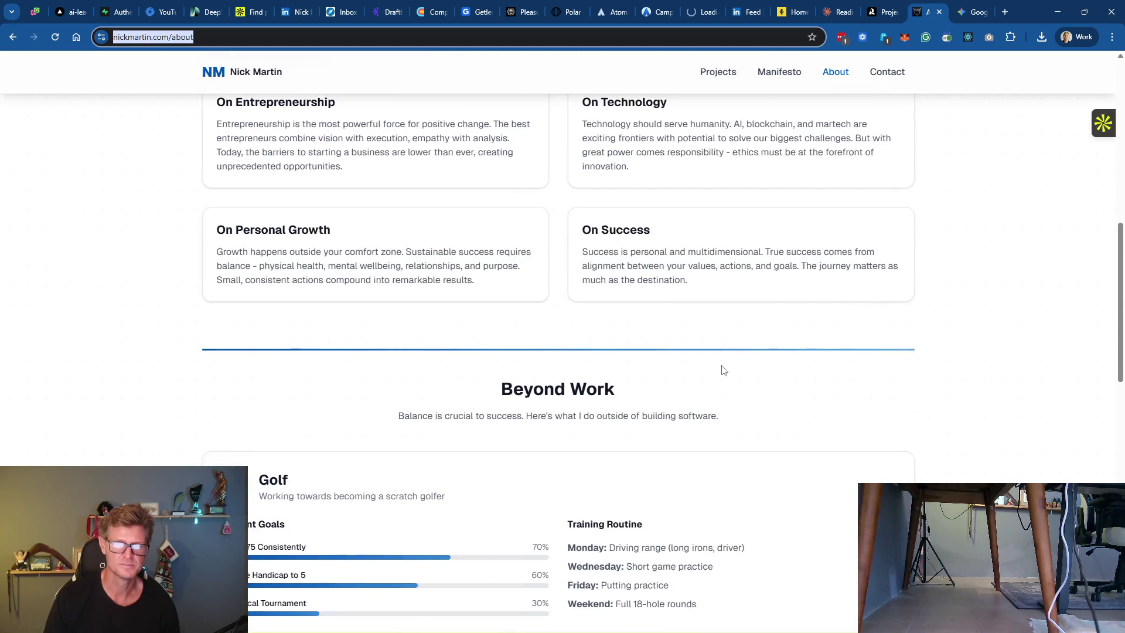
{"action": "scroll", "coordinate": [723, 369], "scroll_direction": "down", "scroll_amount": 5}
{"action": "scroll", "coordinate": [723, 369], "scroll_direction": "down", "scroll_amount": 5}
{"action": "scroll", "coordinate": [723, 369], "scroll_direction": "up", "scroll_amount": 6}
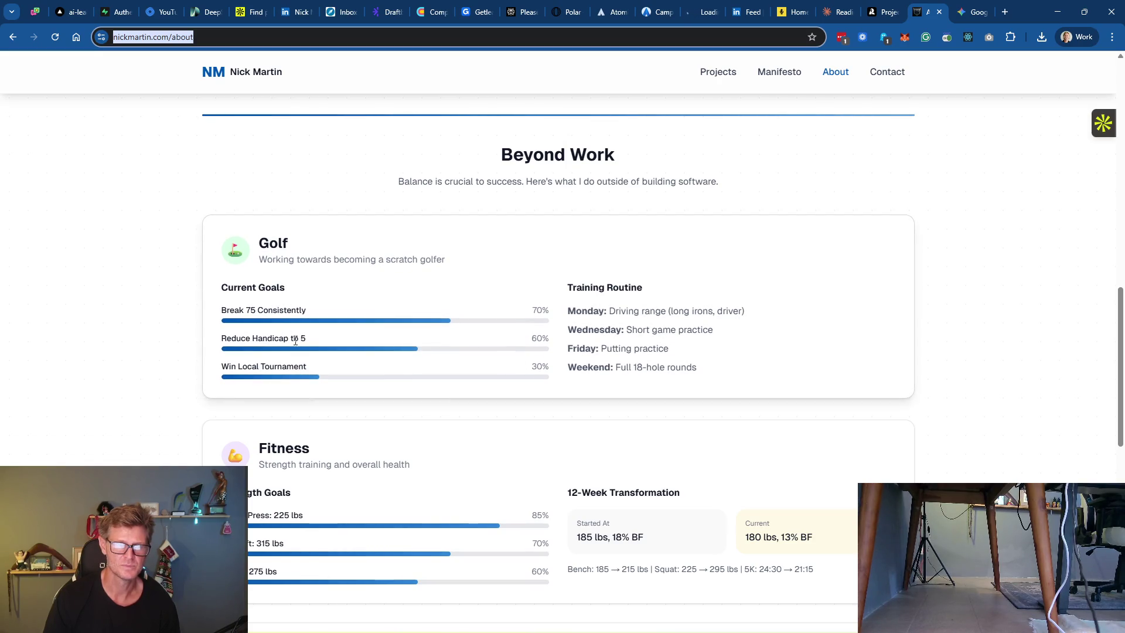
{"action": "scroll", "coordinate": [740, 346], "scroll_direction": "down", "scroll_amount": 5}
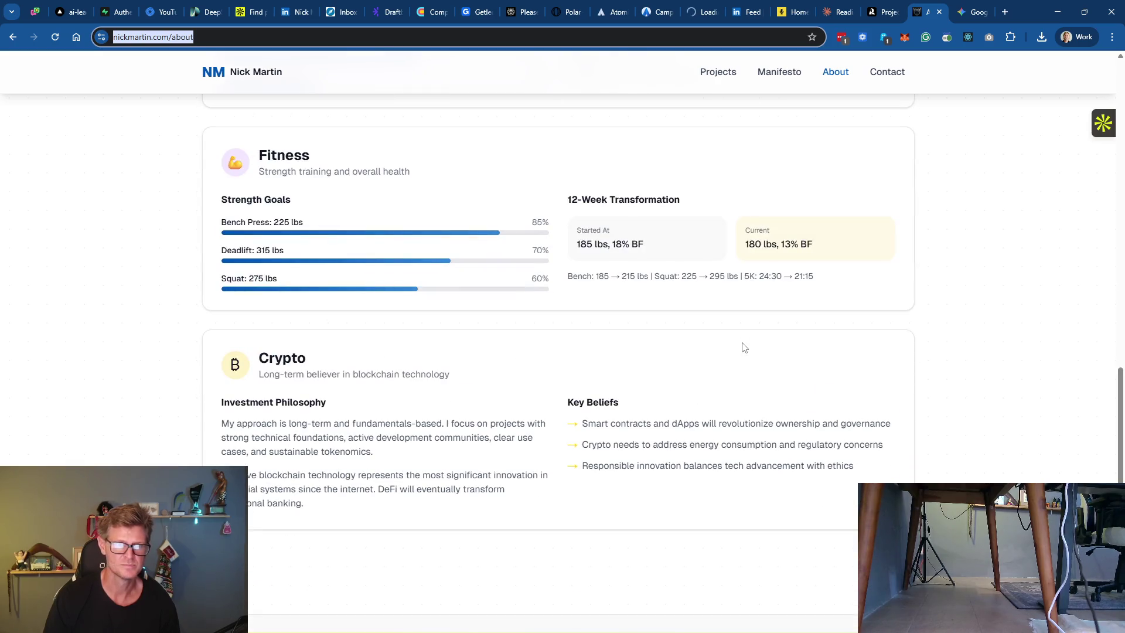
{"action": "scroll", "coordinate": [744, 347], "scroll_direction": "down", "scroll_amount": 6}
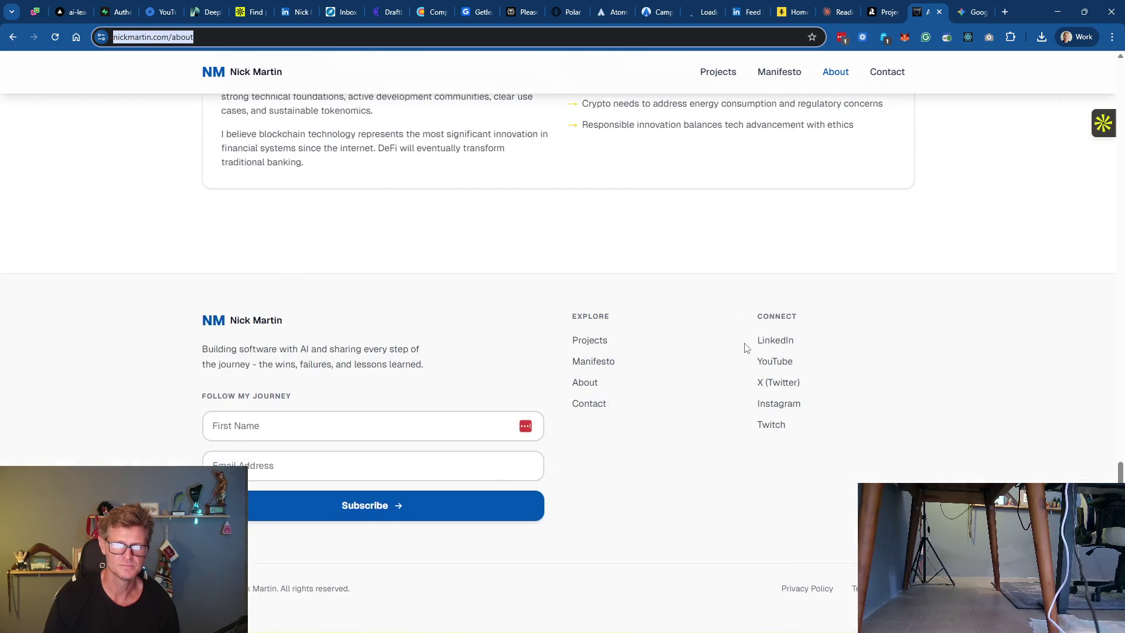
{"action": "scroll", "coordinate": [745, 347], "scroll_direction": "up", "scroll_amount": 20}
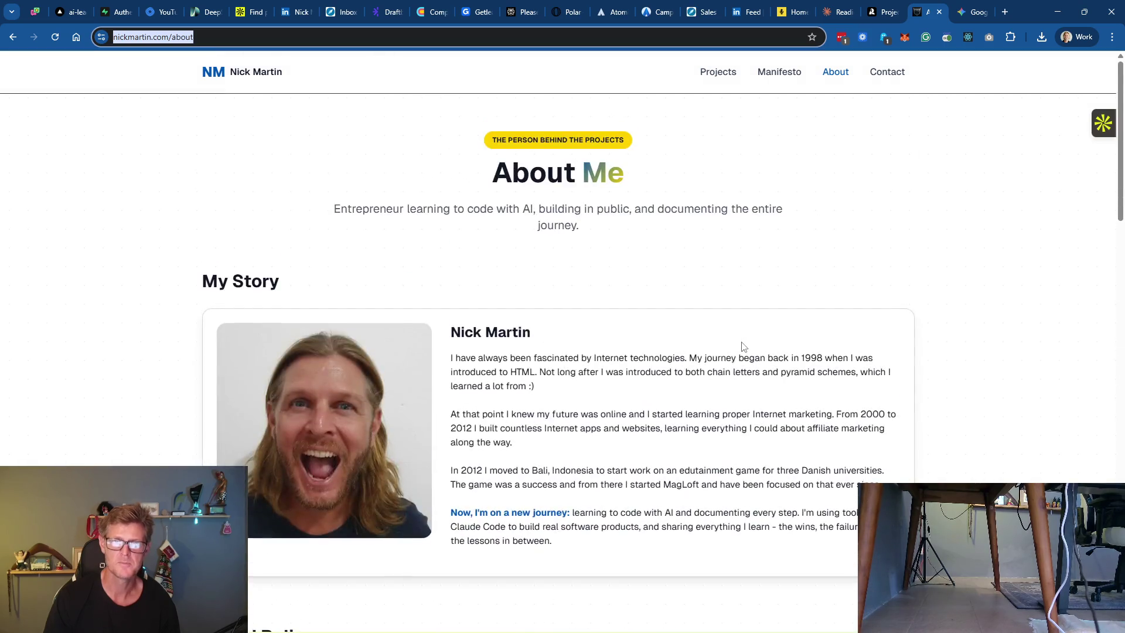
Step: Read the Manifesto page to its footer, jump back to the top, and return to the LinkedIn Feed tab
{"action": "left_click", "coordinate": [779, 78]}
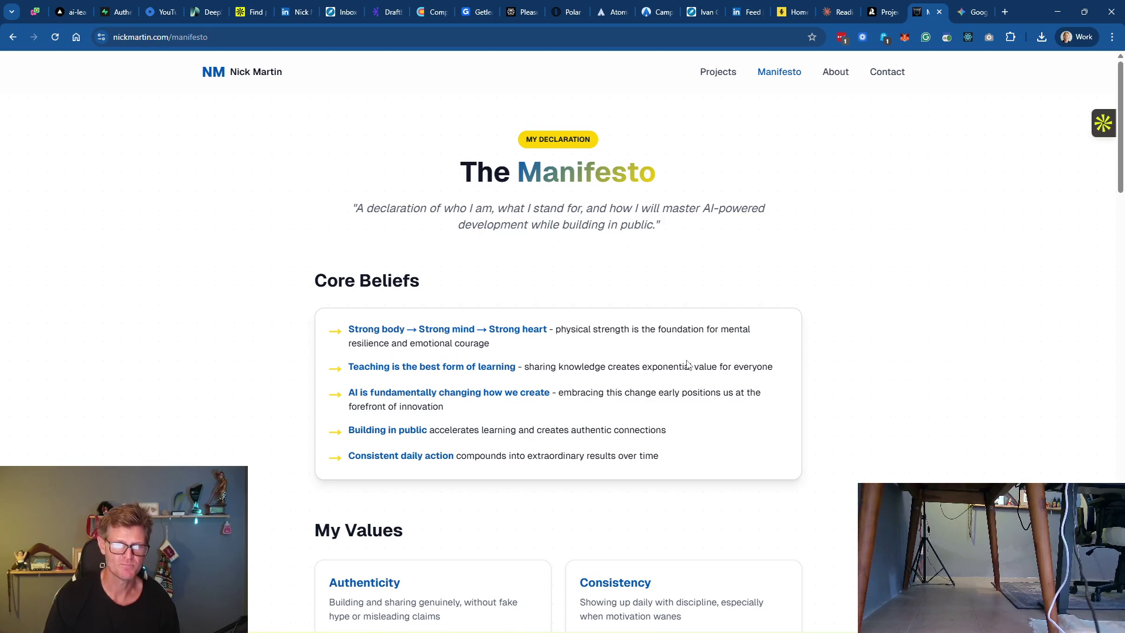
{"action": "scroll", "coordinate": [688, 364], "scroll_direction": "down", "scroll_amount": 3}
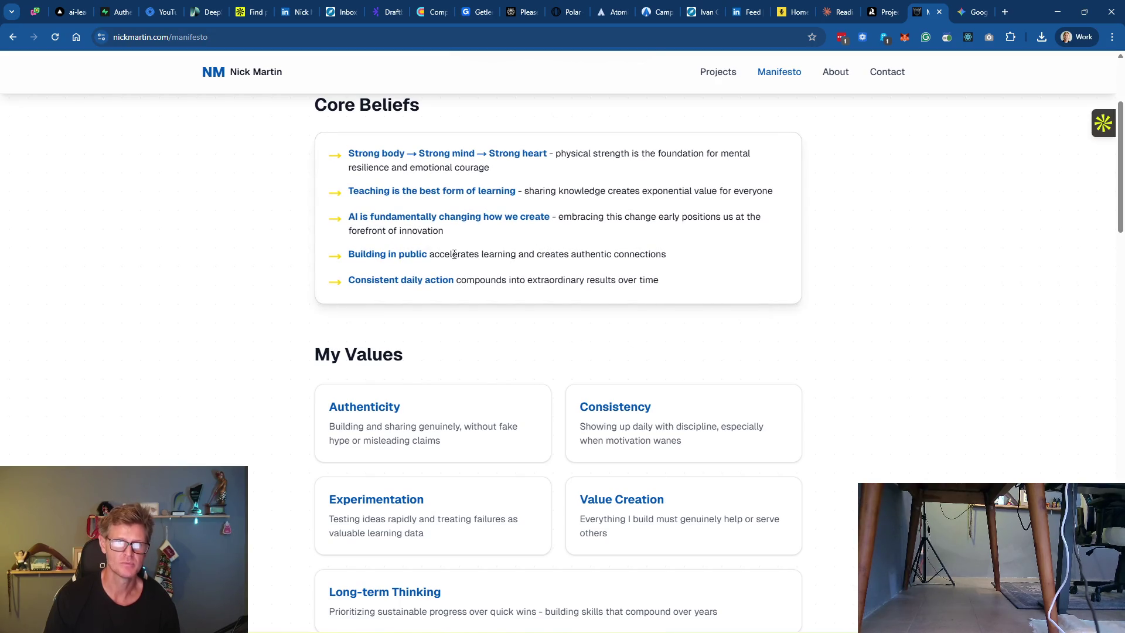
{"action": "scroll", "coordinate": [649, 335], "scroll_direction": "down", "scroll_amount": 4}
{"action": "scroll", "coordinate": [651, 333], "scroll_direction": "down", "scroll_amount": 4}
{"action": "scroll", "coordinate": [364, 141], "scroll_direction": "down", "scroll_amount": 3}
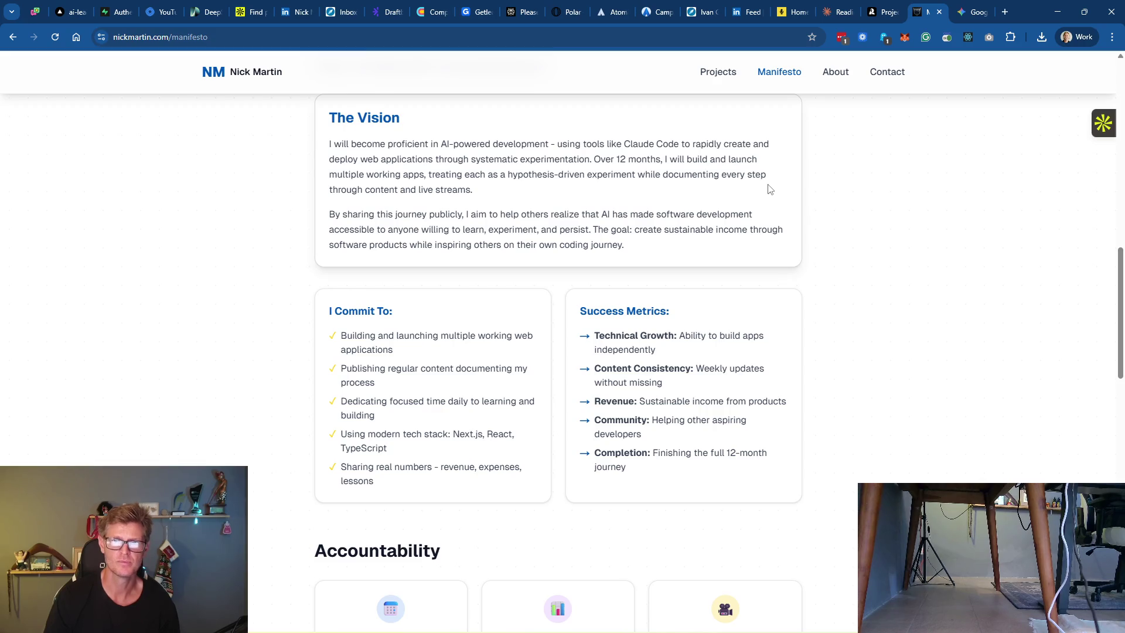
{"action": "scroll", "coordinate": [947, 259], "scroll_direction": "down", "scroll_amount": 6}
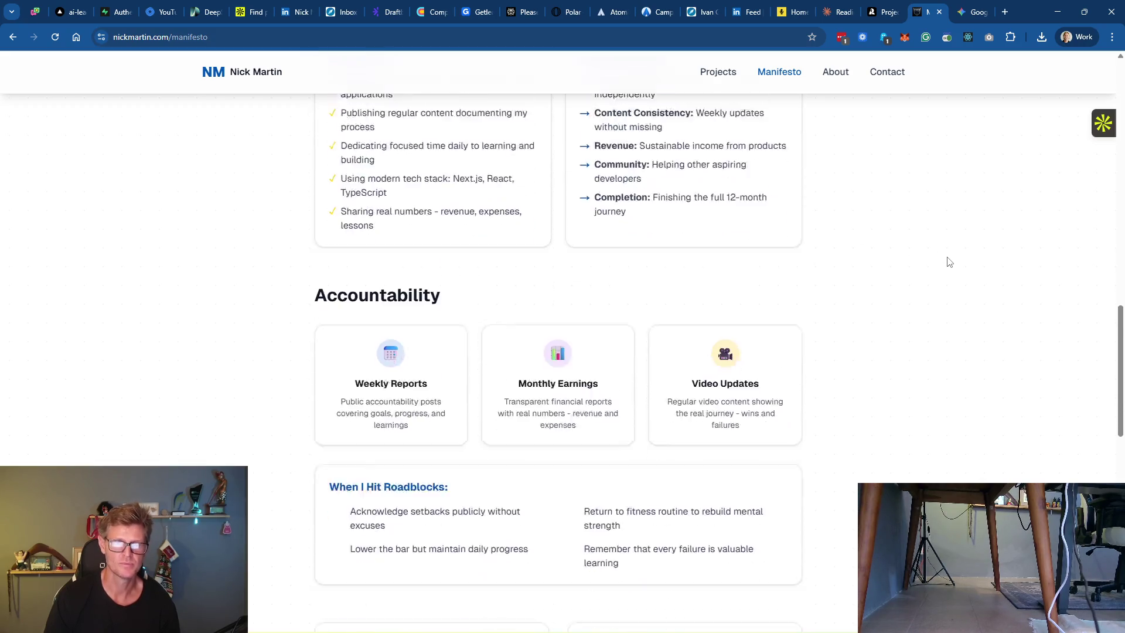
{"action": "scroll", "coordinate": [956, 259], "scroll_direction": "down", "scroll_amount": 9}
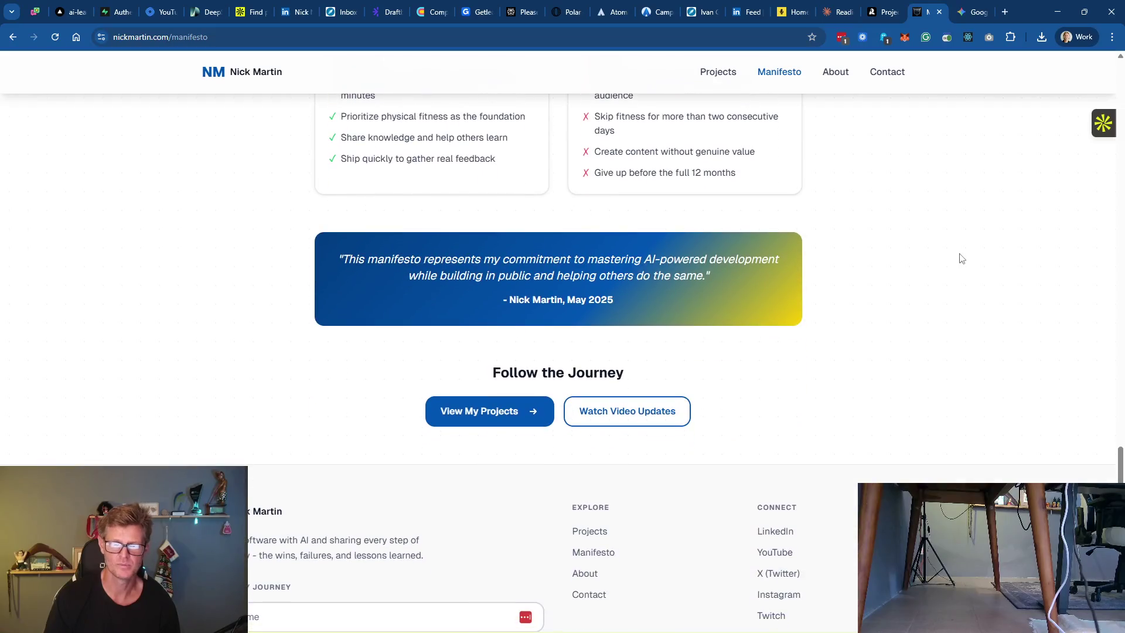
{"action": "left_click_drag", "start_coordinate": [1120, 466], "coordinate": [1118, 87]}
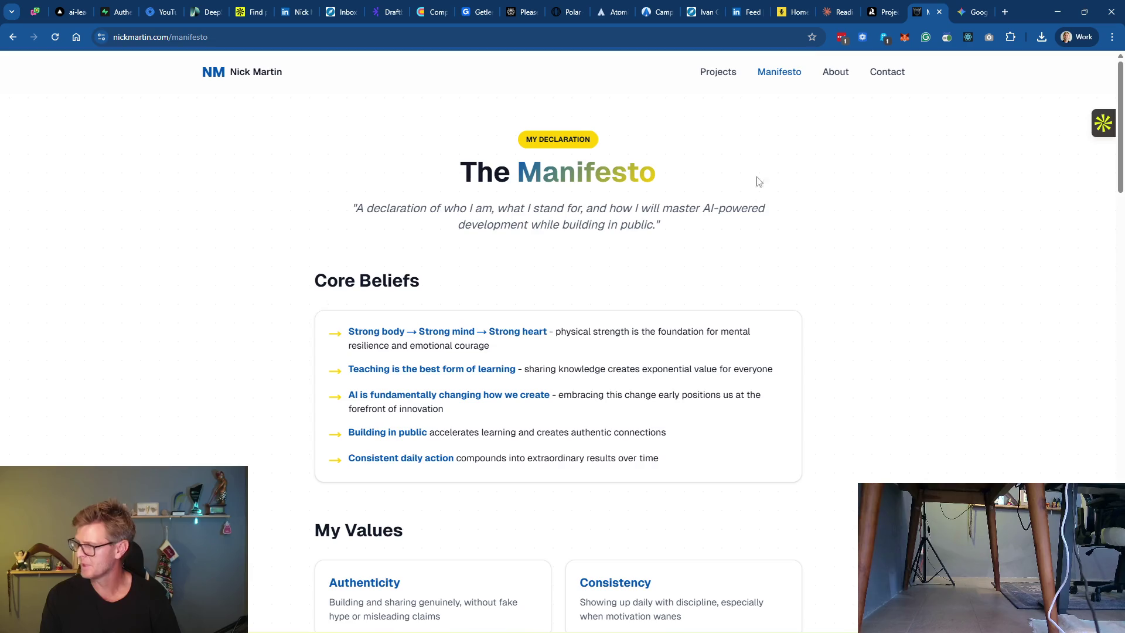
{"action": "left_click", "coordinate": [750, 12]}
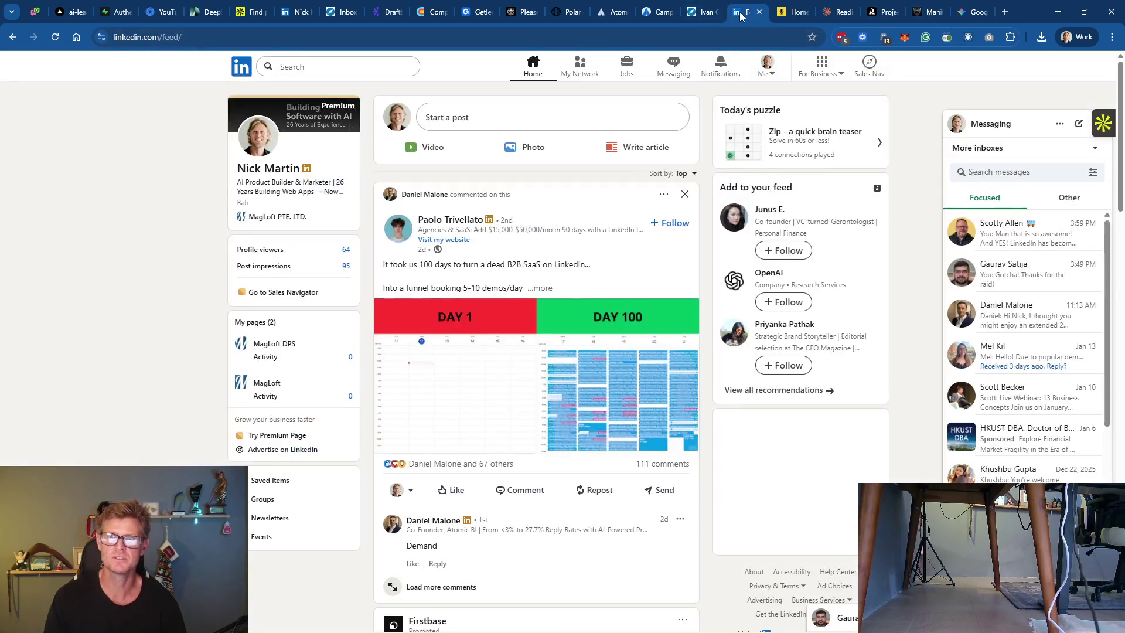
Step: View the saved lead's Sales Navigator profile, dismiss the 'Personalize your message' tip, then close the tab
{"action": "left_click", "coordinate": [703, 13]}
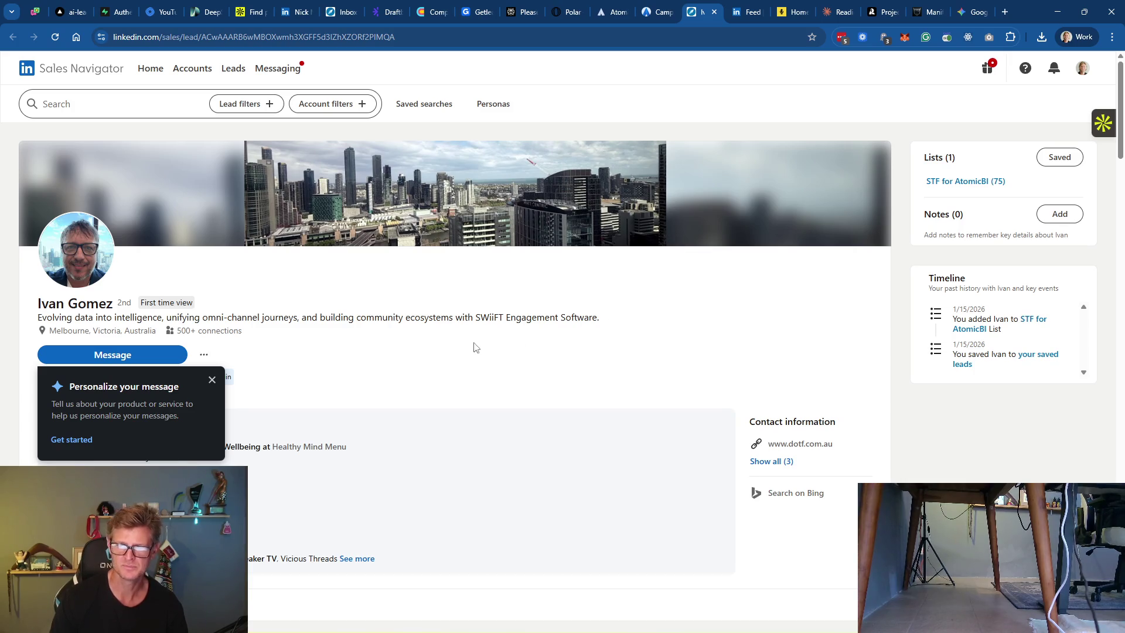
{"action": "left_click", "coordinate": [212, 380]}
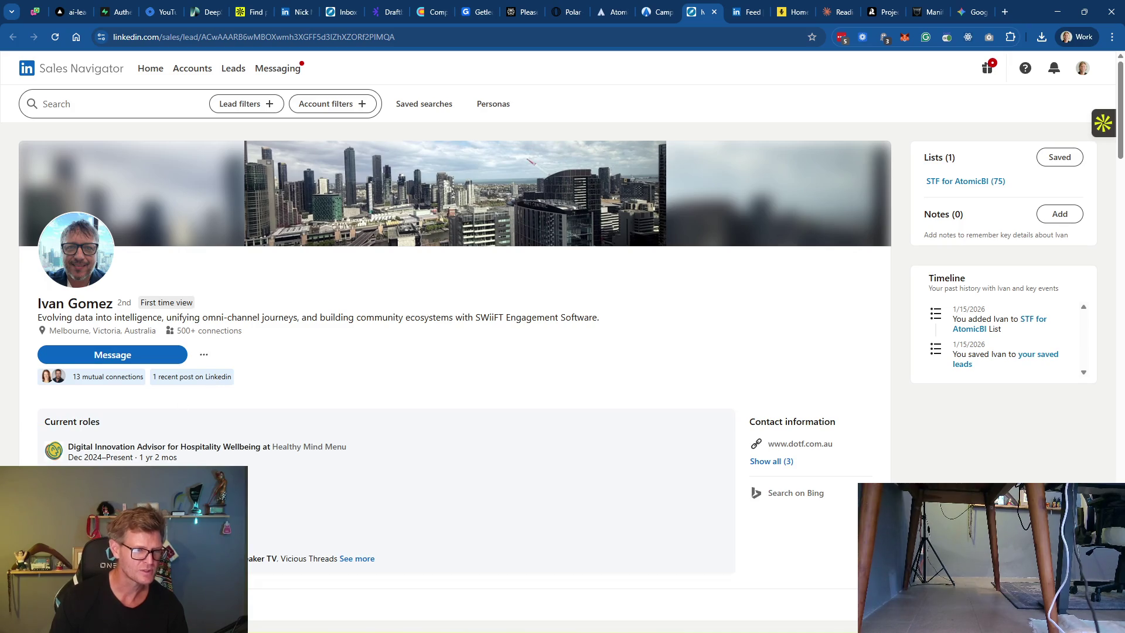
{"action": "scroll", "coordinate": [455, 293], "scroll_direction": "down", "scroll_amount": 1}
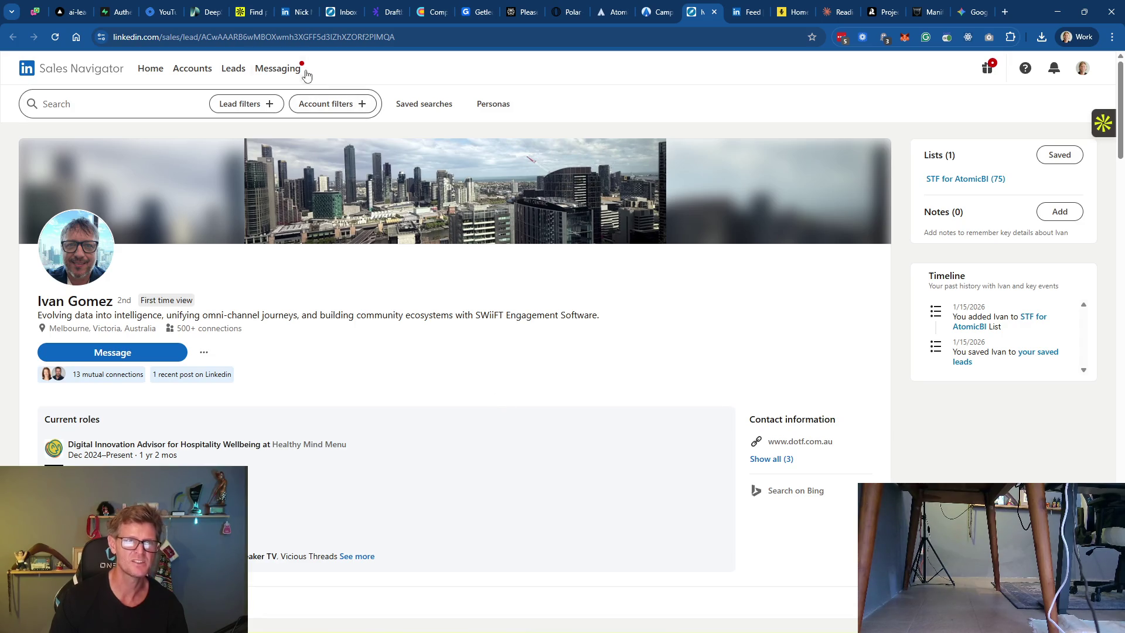
{"action": "left_click", "coordinate": [714, 12]}
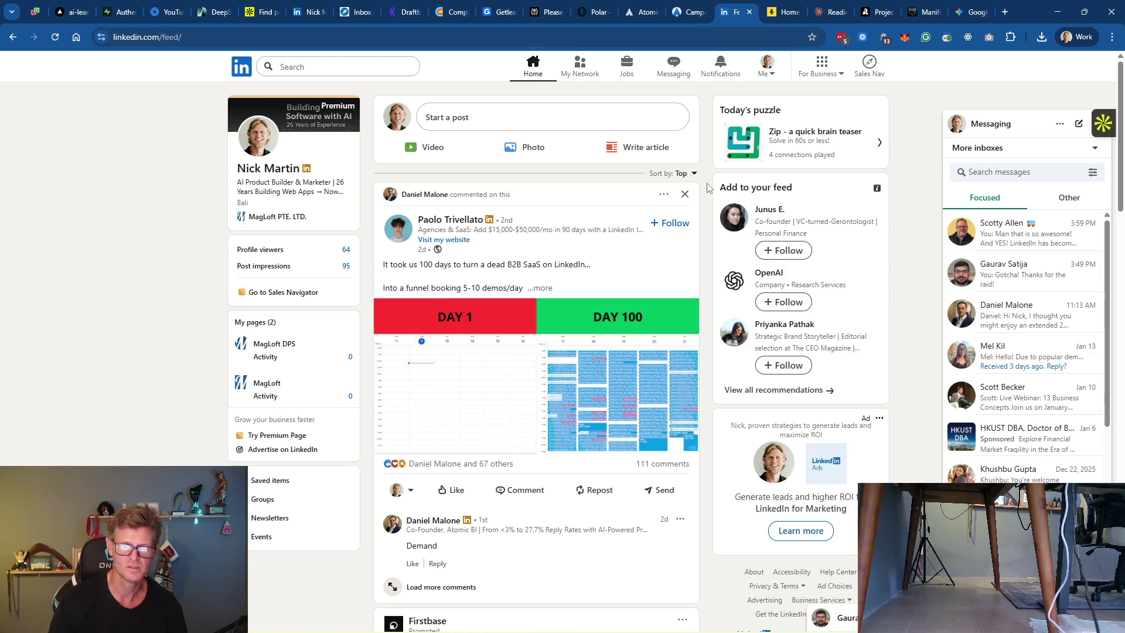
Step: Open the DAY 1 / DAY 100 post about reviving a dead B2B SaaS in the post viewer
{"action": "scroll", "coordinate": [666, 388], "scroll_direction": "down", "scroll_amount": 1}
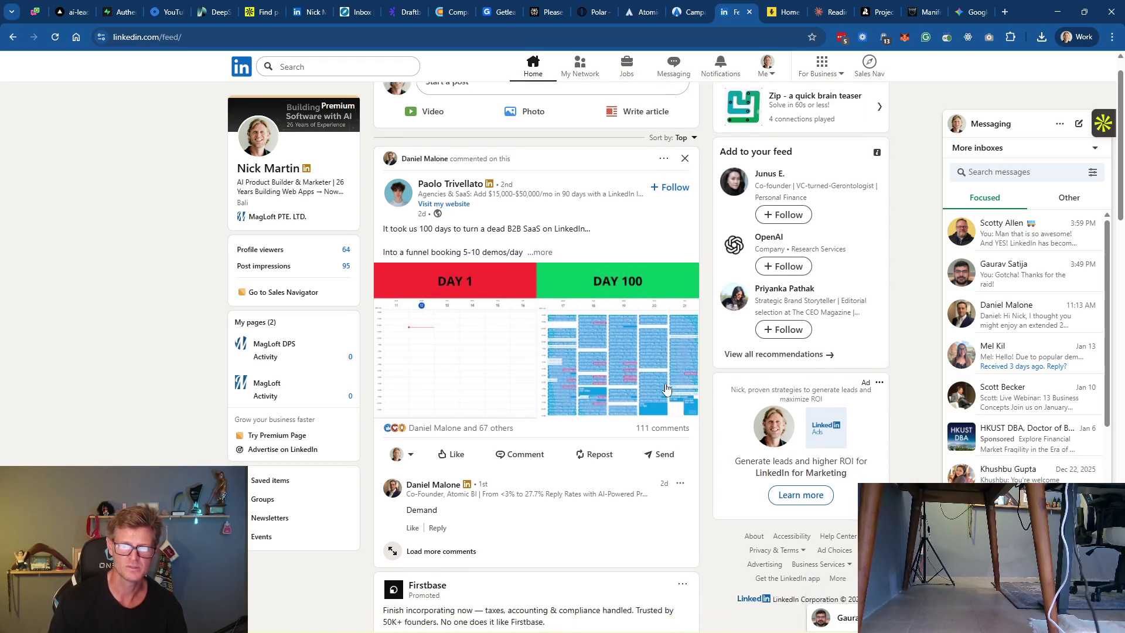
{"action": "left_click", "coordinate": [631, 286]}
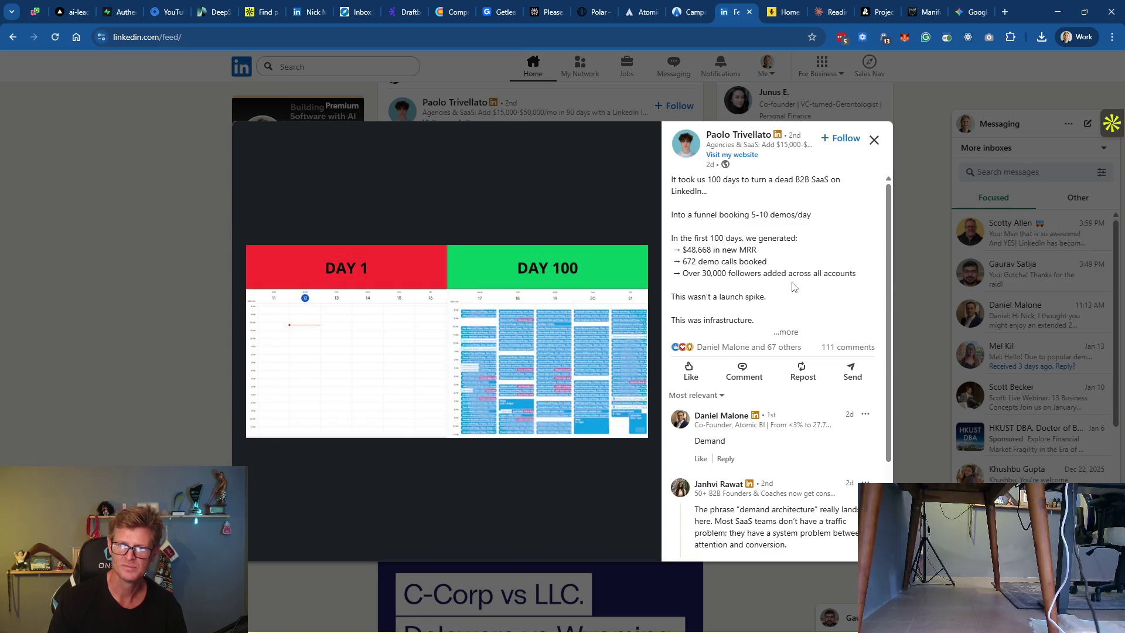
Step: Expand the DAY 1 / DAY 100 post text and read to the line 'Want the exact system we use?'
{"action": "left_click", "coordinate": [785, 332]}
{"action": "scroll", "coordinate": [832, 293], "scroll_direction": "down", "scroll_amount": 2}
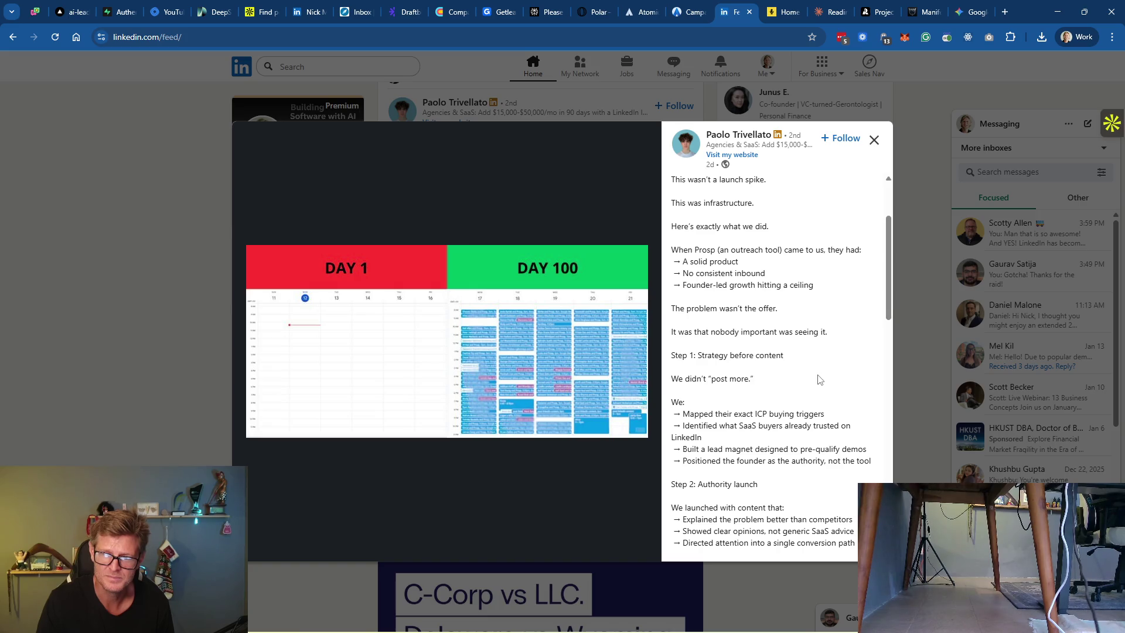
{"action": "scroll", "coordinate": [818, 379], "scroll_direction": "down", "scroll_amount": 2}
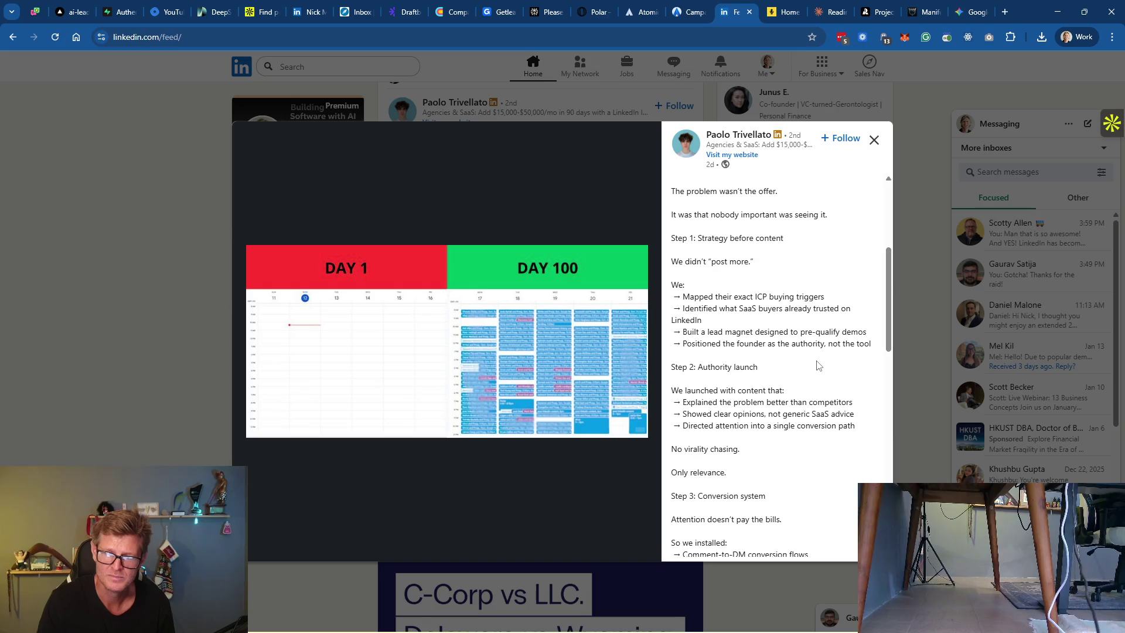
{"action": "scroll", "coordinate": [818, 365], "scroll_direction": "down", "scroll_amount": 2}
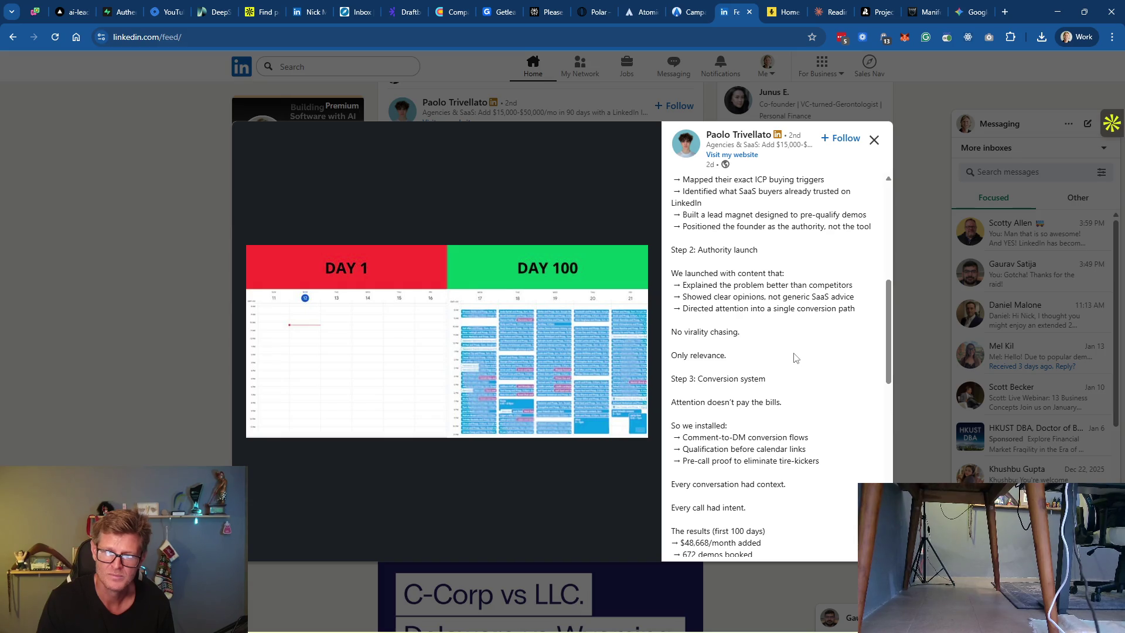
{"action": "scroll", "coordinate": [796, 357], "scroll_direction": "down", "scroll_amount": 2}
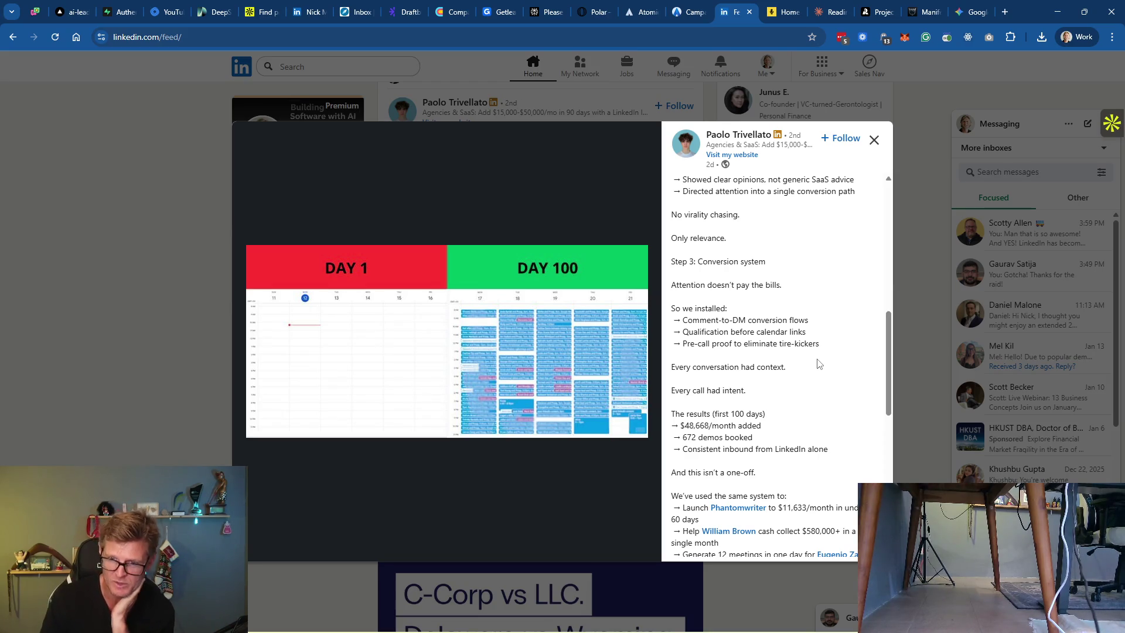
{"action": "scroll", "coordinate": [820, 361], "scroll_direction": "down", "scroll_amount": 2}
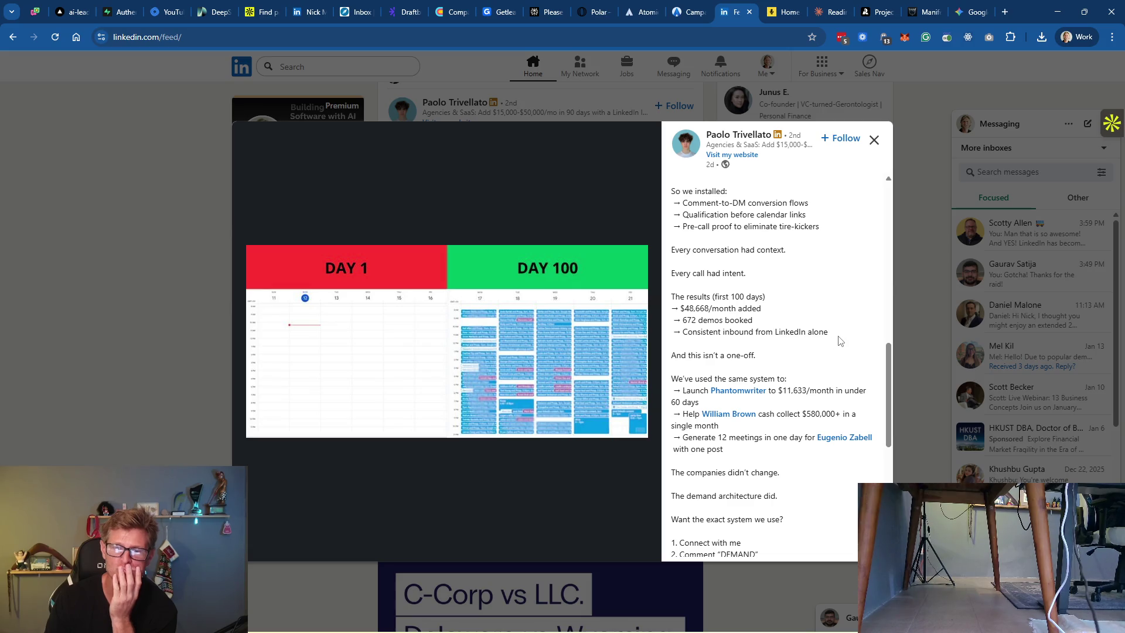
{"action": "scroll", "coordinate": [840, 341], "scroll_direction": "down", "scroll_amount": 2}
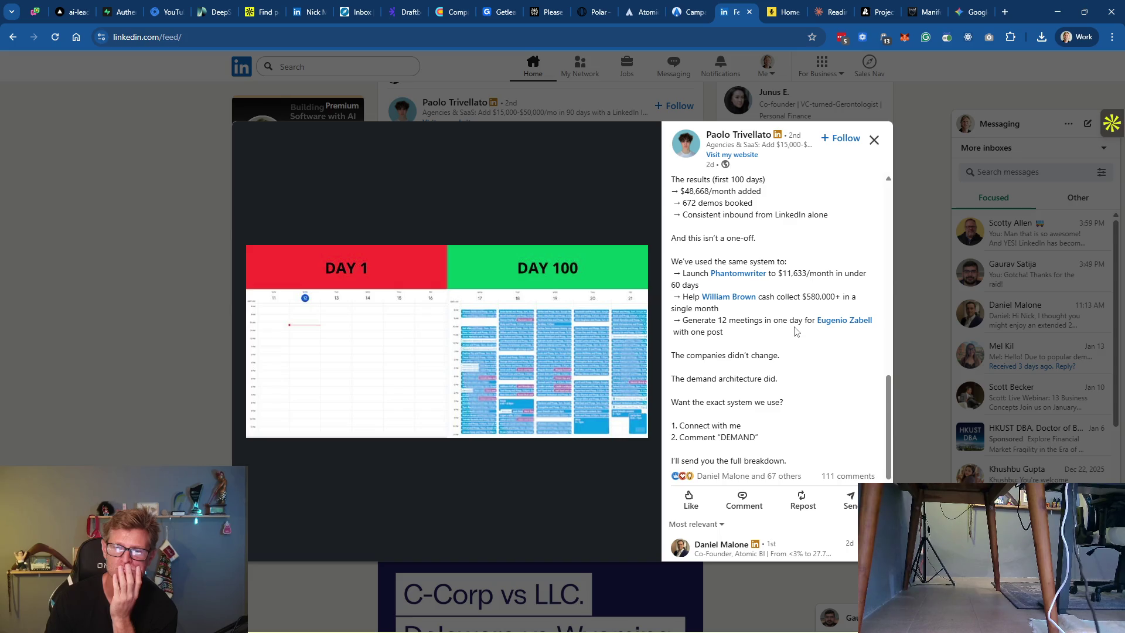
{"action": "scroll", "coordinate": [795, 332], "scroll_direction": "down", "scroll_amount": 3}
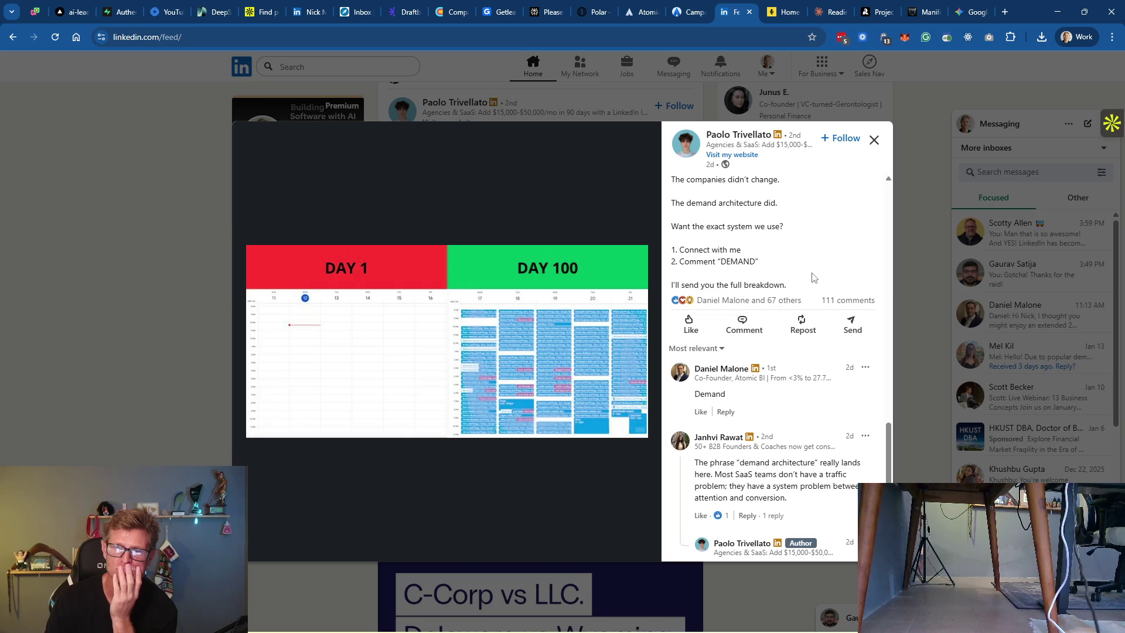
{"action": "triple_click", "coordinate": [727, 227]}
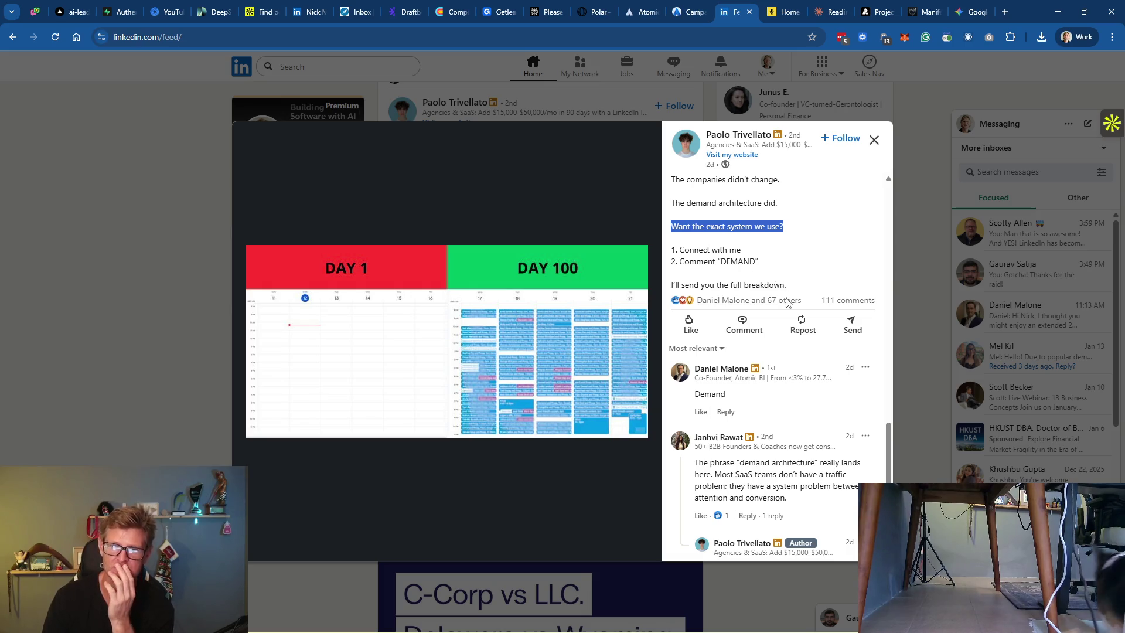
Step: Open the post author's profile, view his Day 1 / Day 100 post on its own page, and come back
{"action": "left_click", "coordinate": [739, 139]}
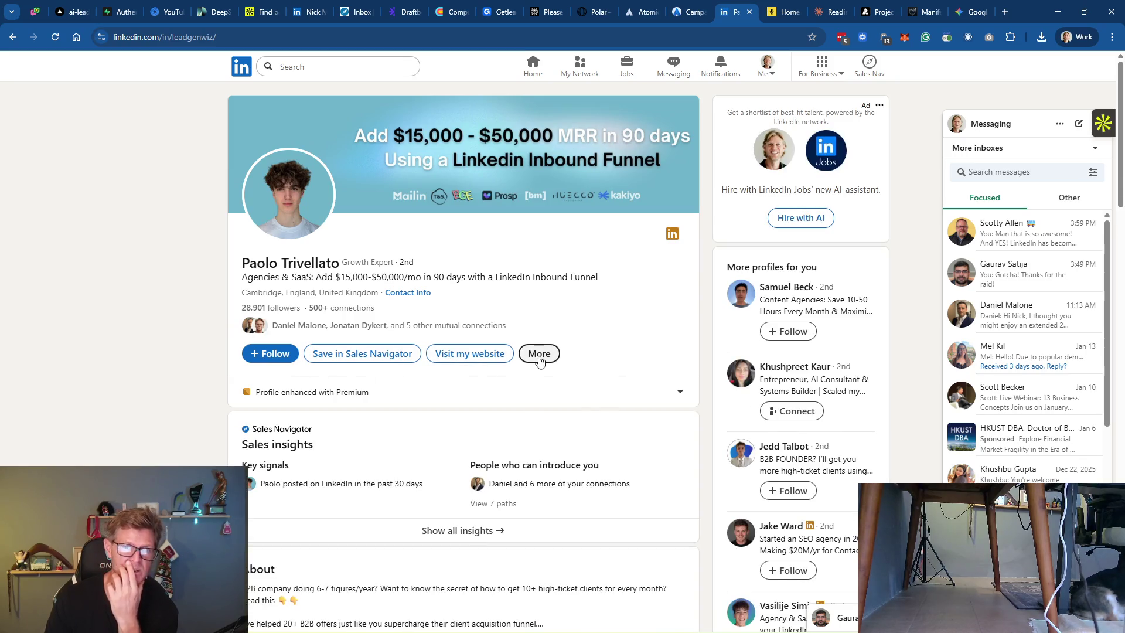
{"action": "left_click", "coordinate": [539, 354]}
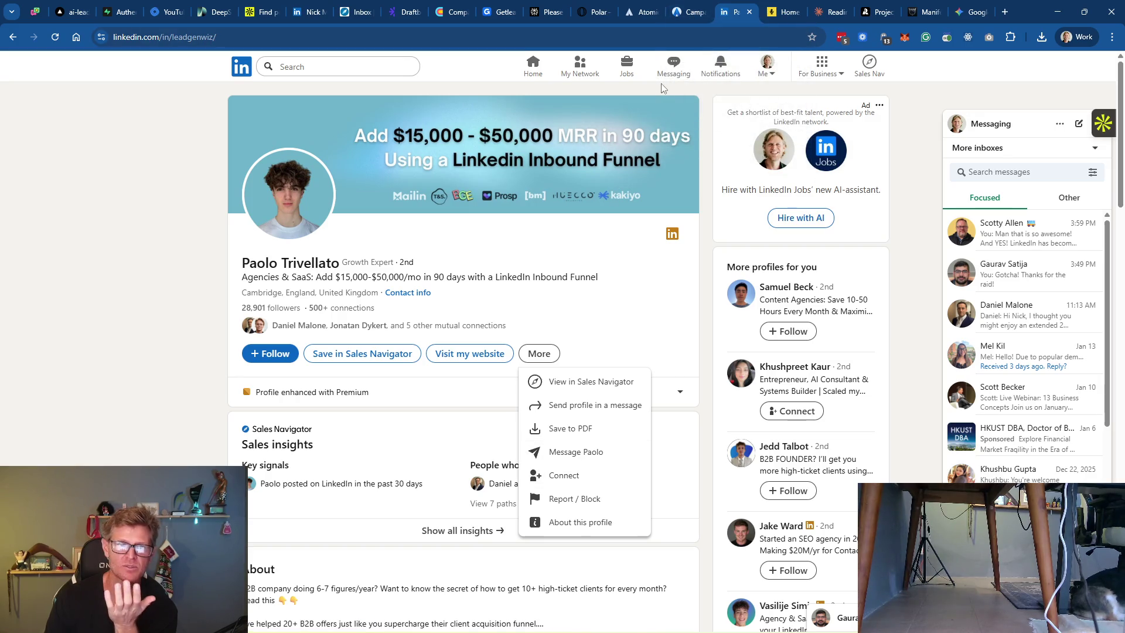
{"action": "scroll", "coordinate": [438, 396], "scroll_direction": "down", "scroll_amount": 4}
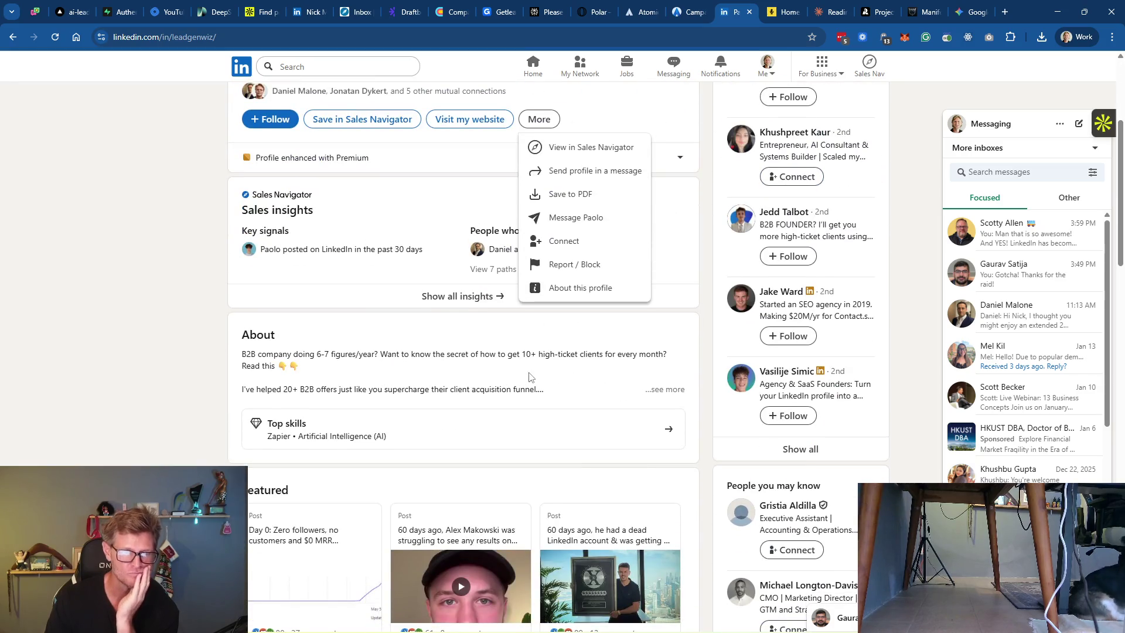
{"action": "scroll", "coordinate": [495, 402], "scroll_direction": "down", "scroll_amount": 7}
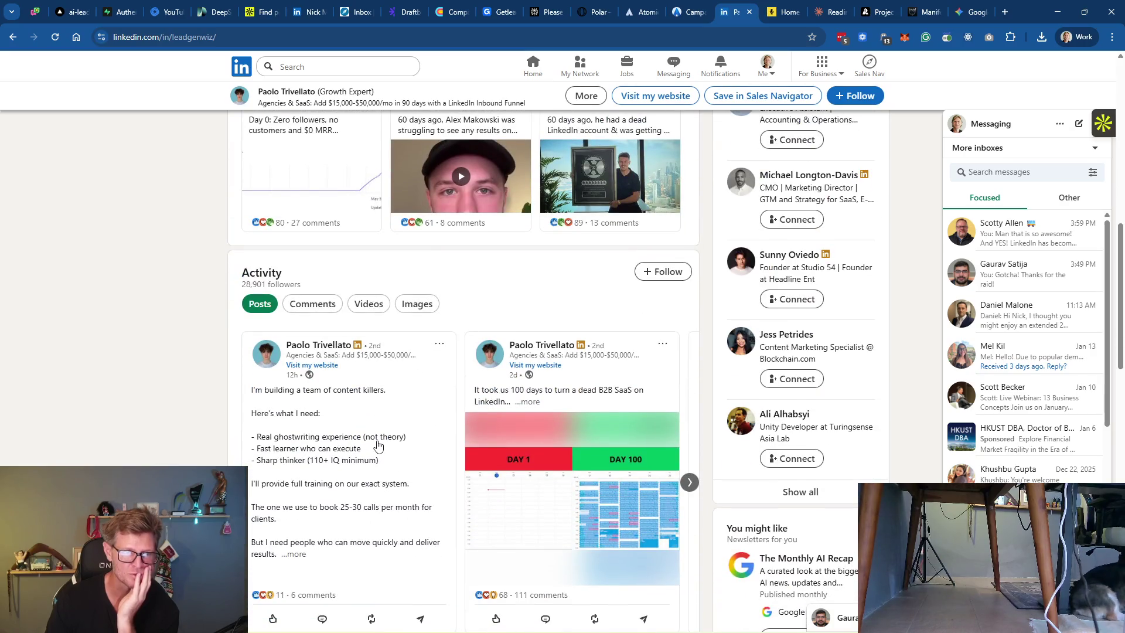
{"action": "scroll", "coordinate": [577, 424], "scroll_direction": "down", "scroll_amount": 2}
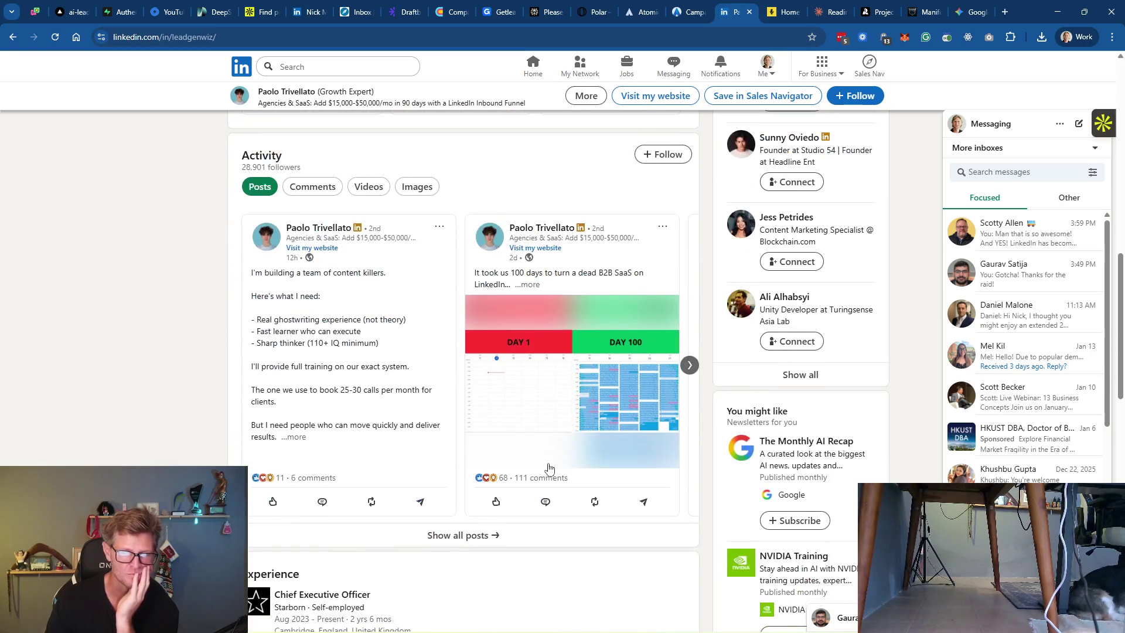
{"action": "left_click", "coordinate": [527, 285]}
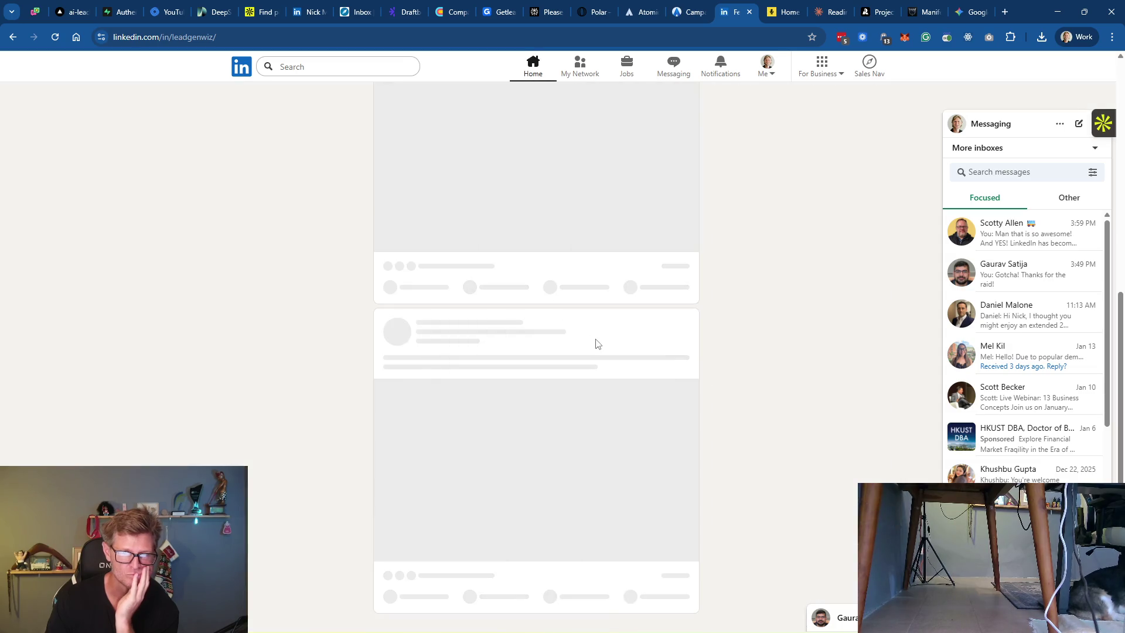
{"action": "scroll", "coordinate": [498, 375], "scroll_direction": "down", "scroll_amount": 10}
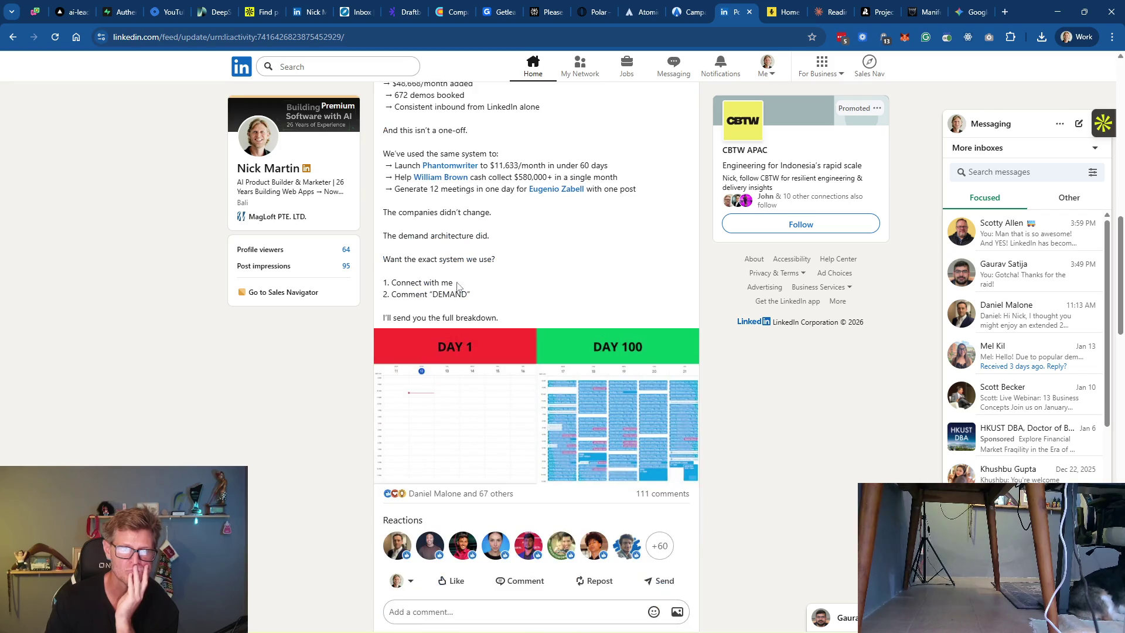
{"action": "scroll", "coordinate": [628, 298], "scroll_direction": "up", "scroll_amount": 10}
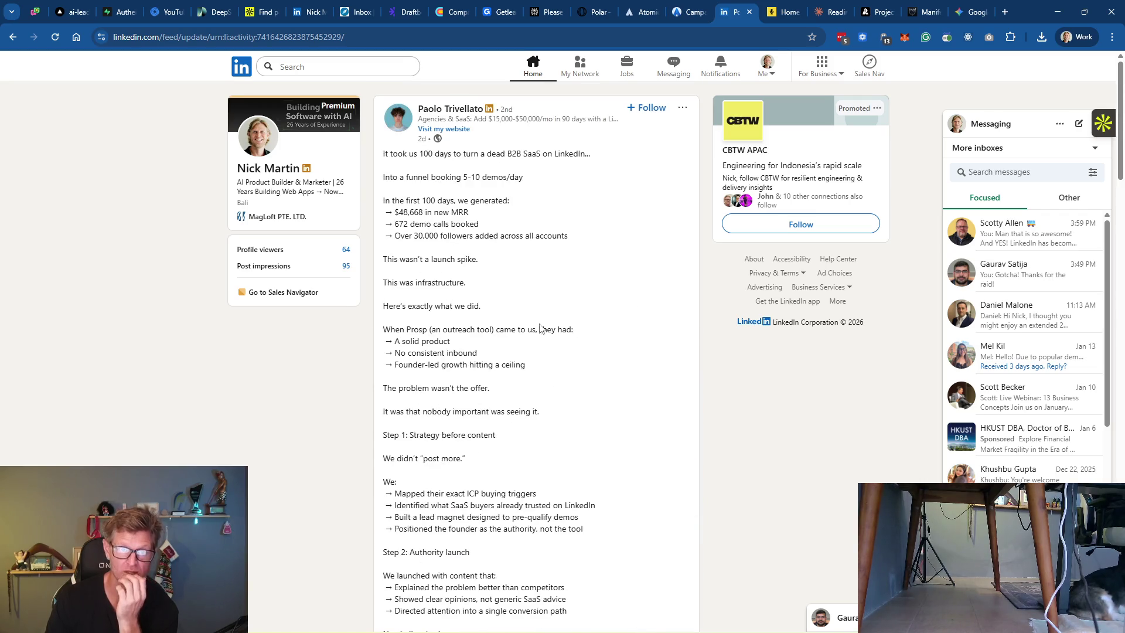
{"action": "left_click", "coordinate": [449, 109]}
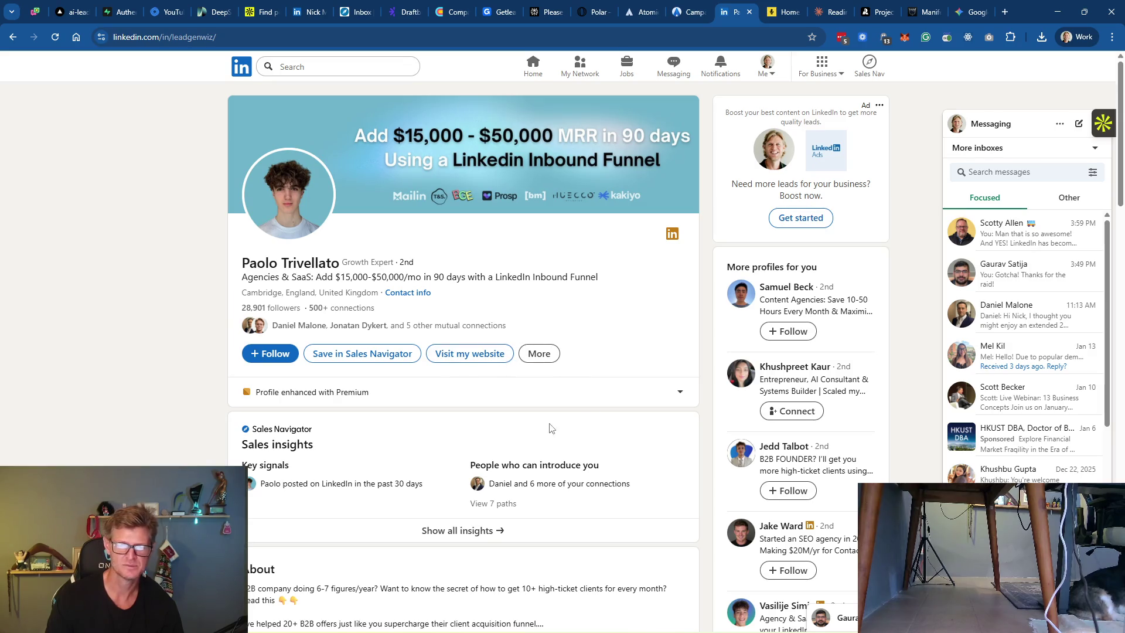
Step: View the Day 1 / Day 100 post again, return to the author's profile, and show More actions
{"action": "scroll", "coordinate": [546, 399], "scroll_direction": "down", "scroll_amount": 10}
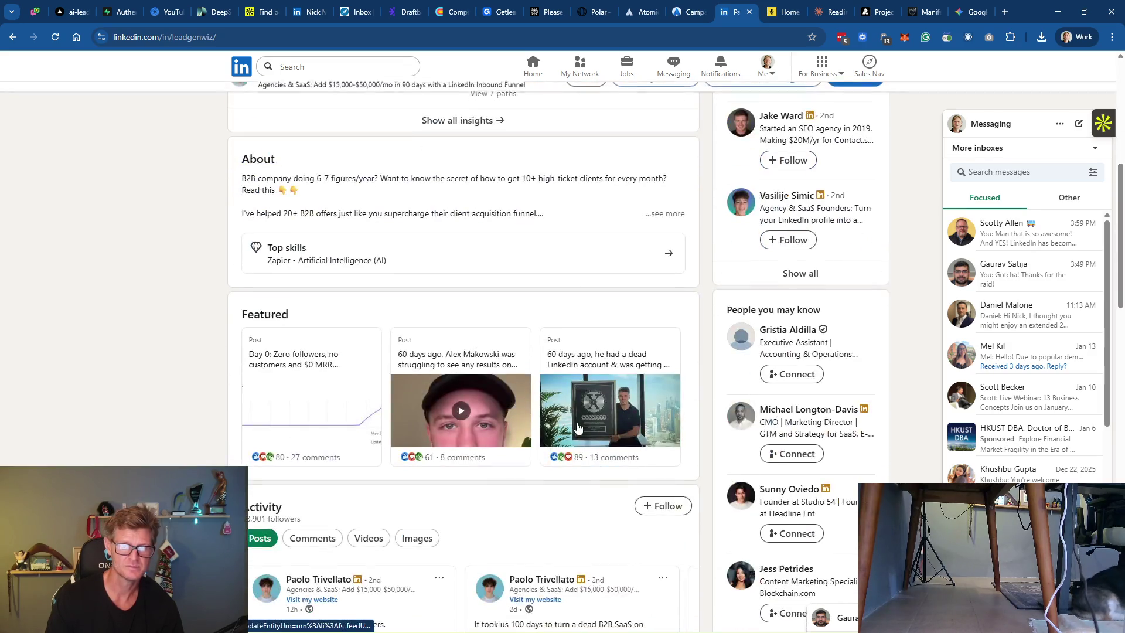
{"action": "scroll", "coordinate": [475, 354], "scroll_direction": "down", "scroll_amount": 4}
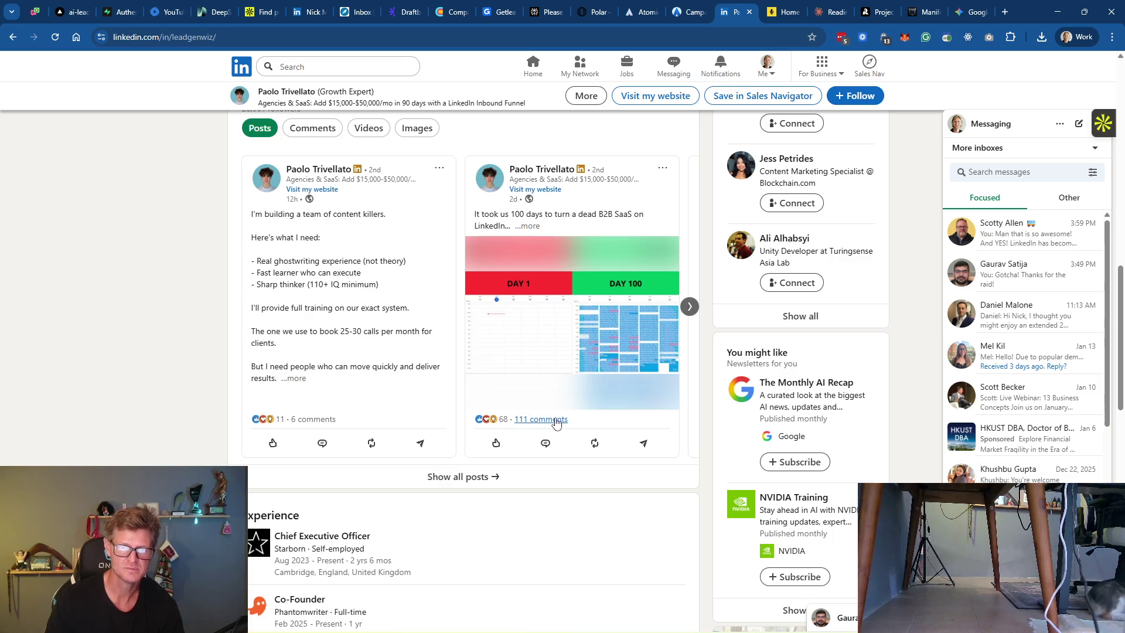
{"action": "left_click", "coordinate": [537, 227]}
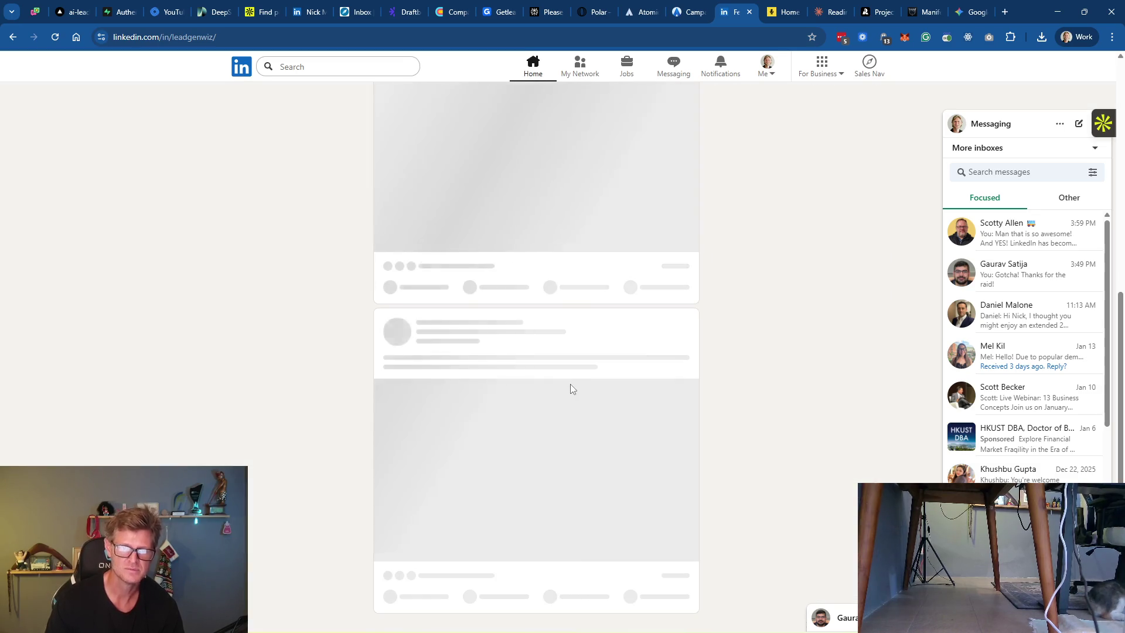
{"action": "scroll", "coordinate": [608, 378], "scroll_direction": "down", "scroll_amount": 10}
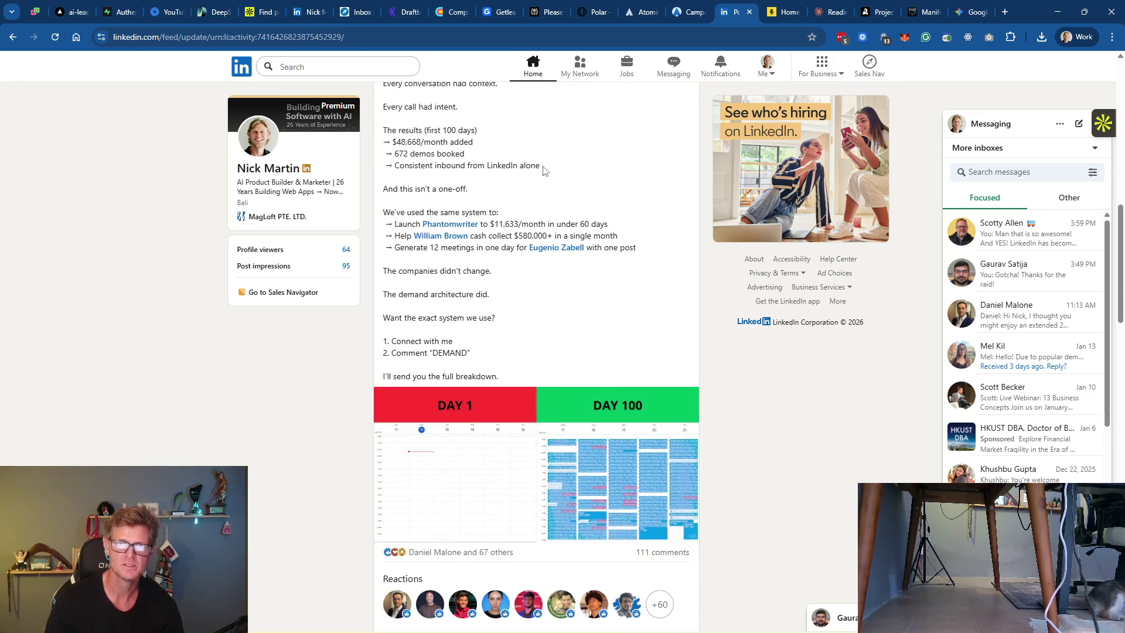
{"action": "scroll", "coordinate": [547, 175], "scroll_direction": "up", "scroll_amount": 15}
{"action": "left_click", "coordinate": [459, 111]}
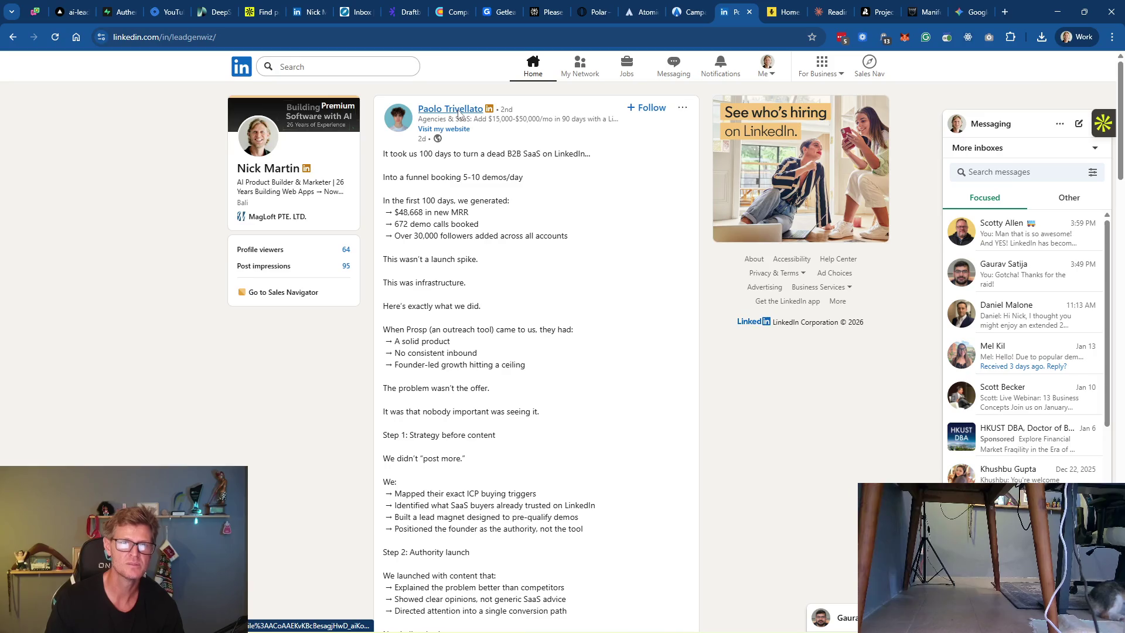
{"action": "left_click", "coordinate": [539, 353]}
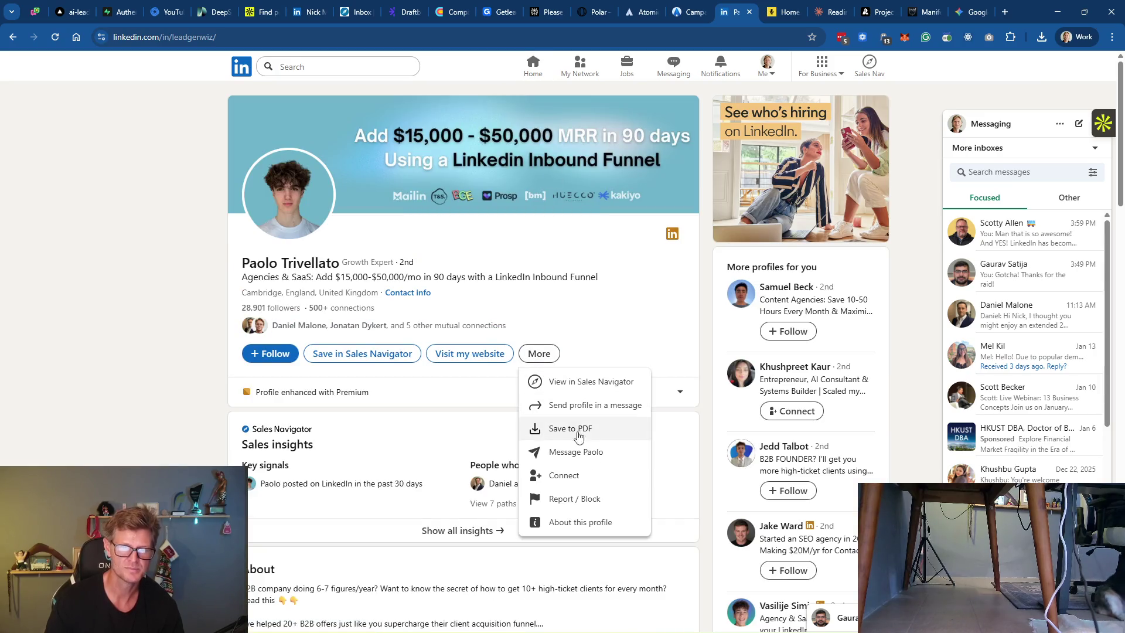
Step: Send the post author a connection request with the note 'Demand'
{"action": "left_click", "coordinate": [597, 480]}
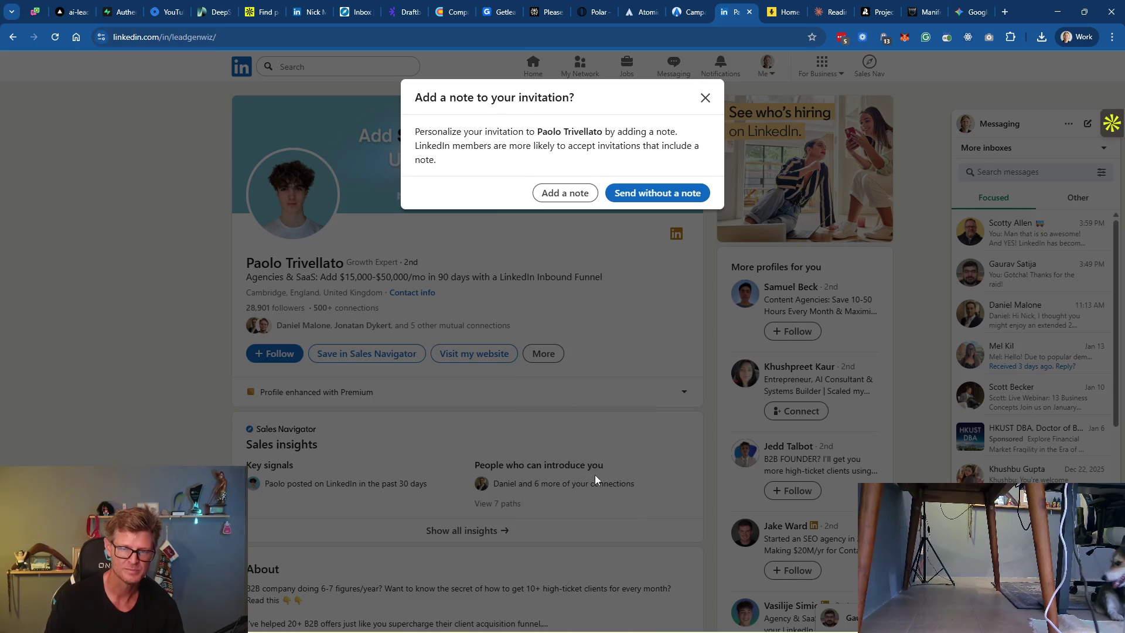
{"action": "left_click", "coordinate": [556, 195]}
{"action": "type", "text": "Demand"}
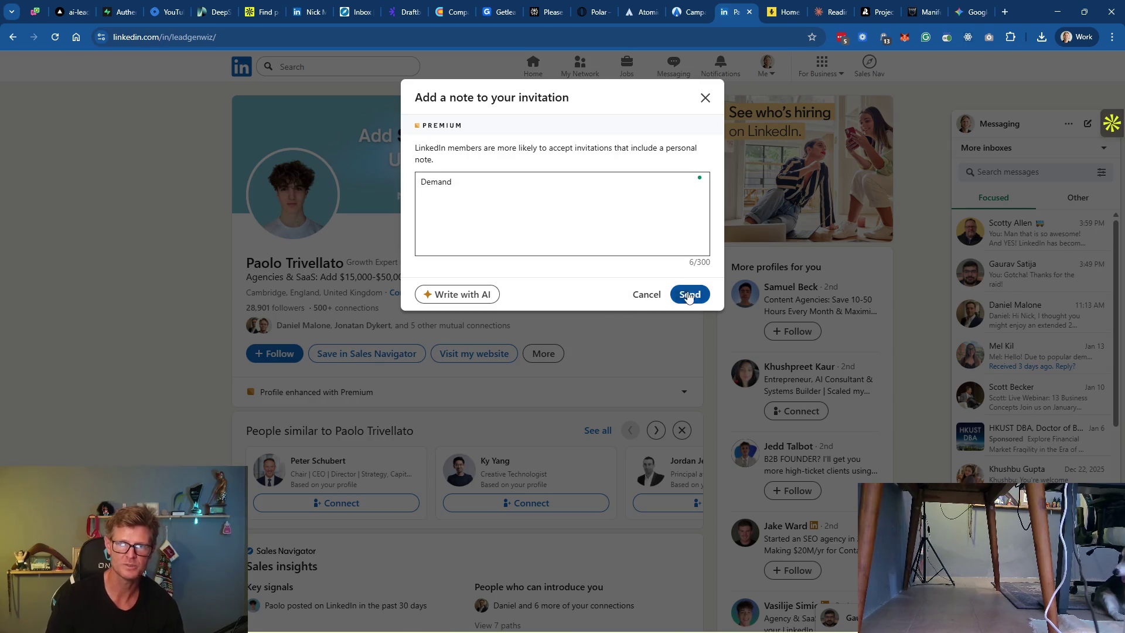
{"action": "left_click", "coordinate": [691, 294]}
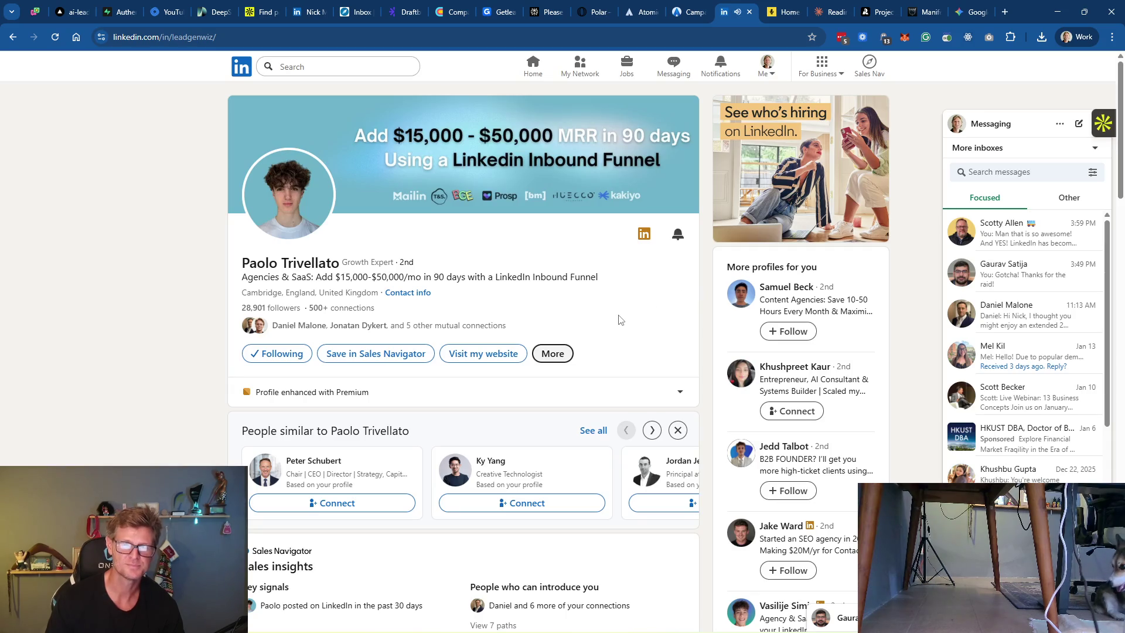
Step: Comment 'Demand' on his Day 1 / Day 100 post
{"action": "scroll", "coordinate": [597, 338], "scroll_direction": "down", "scroll_amount": 10}
{"action": "scroll", "coordinate": [593, 341], "scroll_direction": "down", "scroll_amount": 5}
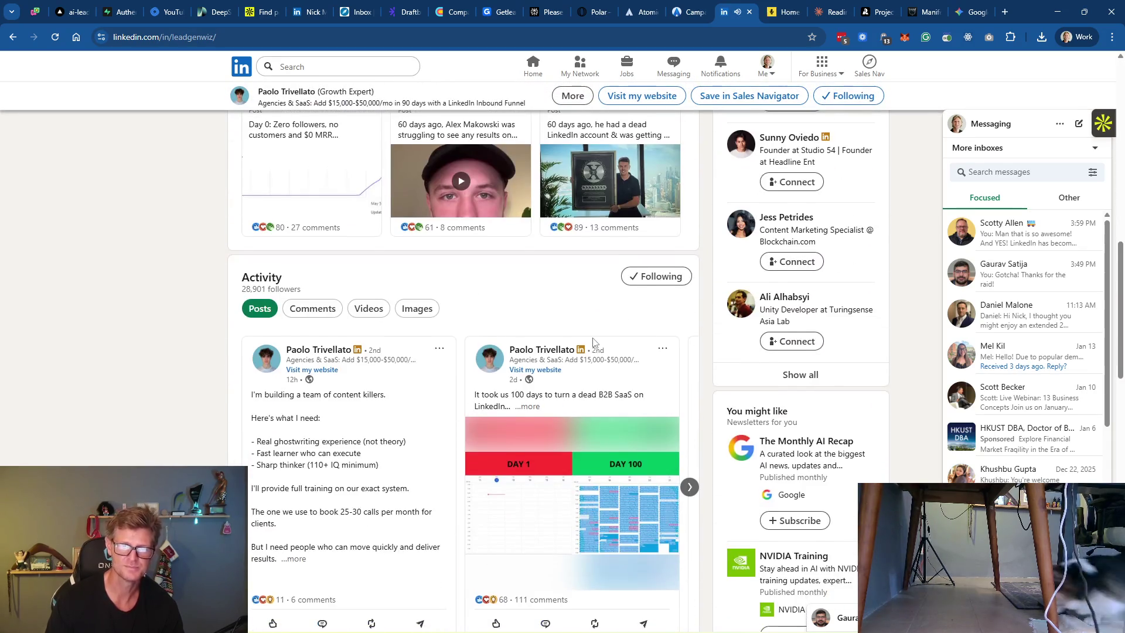
{"action": "left_click", "coordinate": [537, 427]}
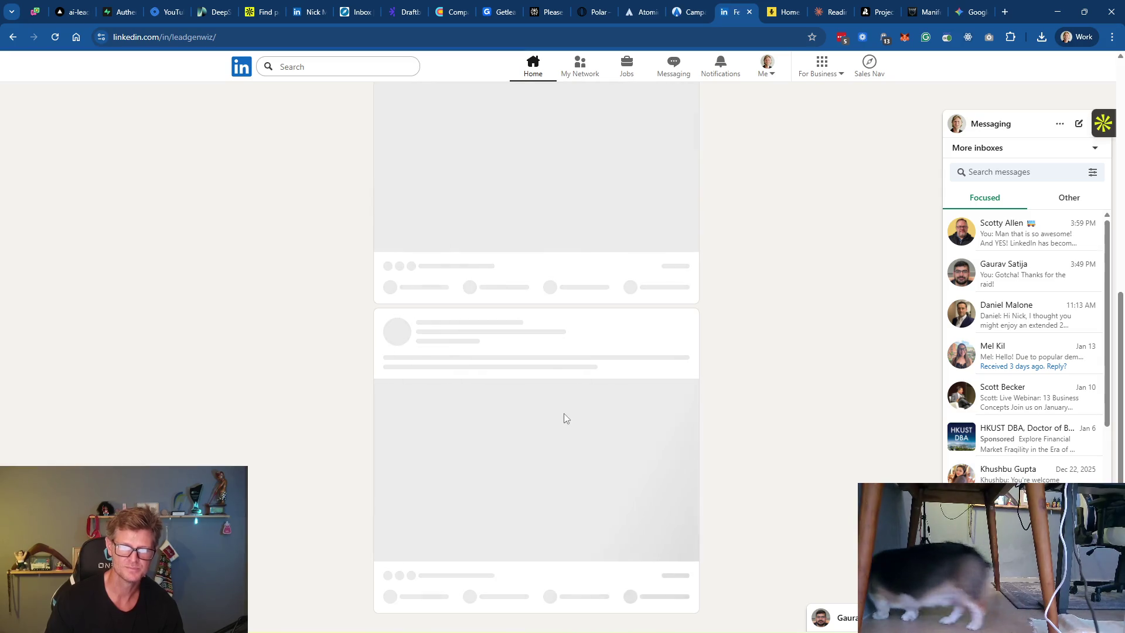
{"action": "scroll", "coordinate": [580, 434], "scroll_direction": "down", "scroll_amount": 5}
{"action": "scroll", "coordinate": [584, 438], "scroll_direction": "down", "scroll_amount": 10}
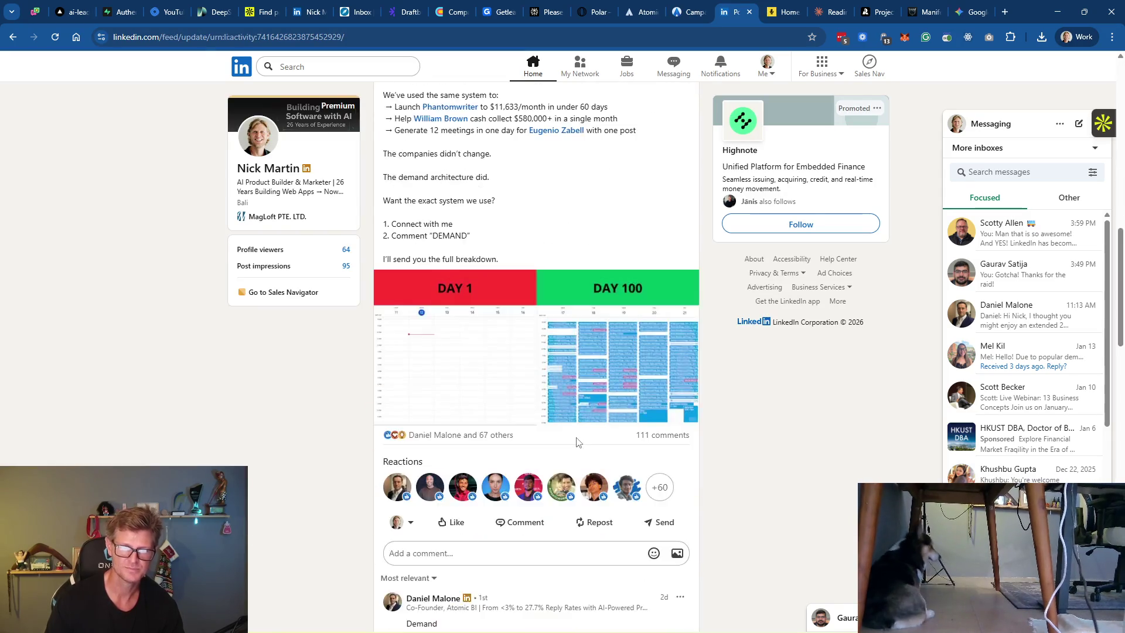
{"action": "scroll", "coordinate": [575, 440], "scroll_direction": "up", "scroll_amount": 5}
{"action": "left_click", "coordinate": [443, 433]}
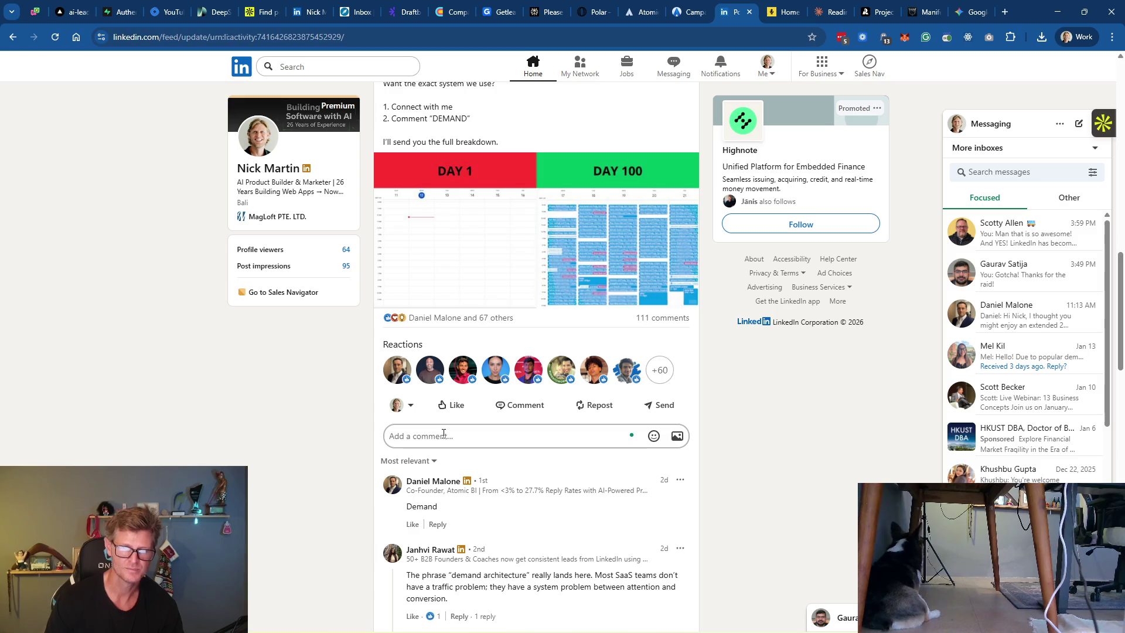
{"action": "type", "text": "Demand"}
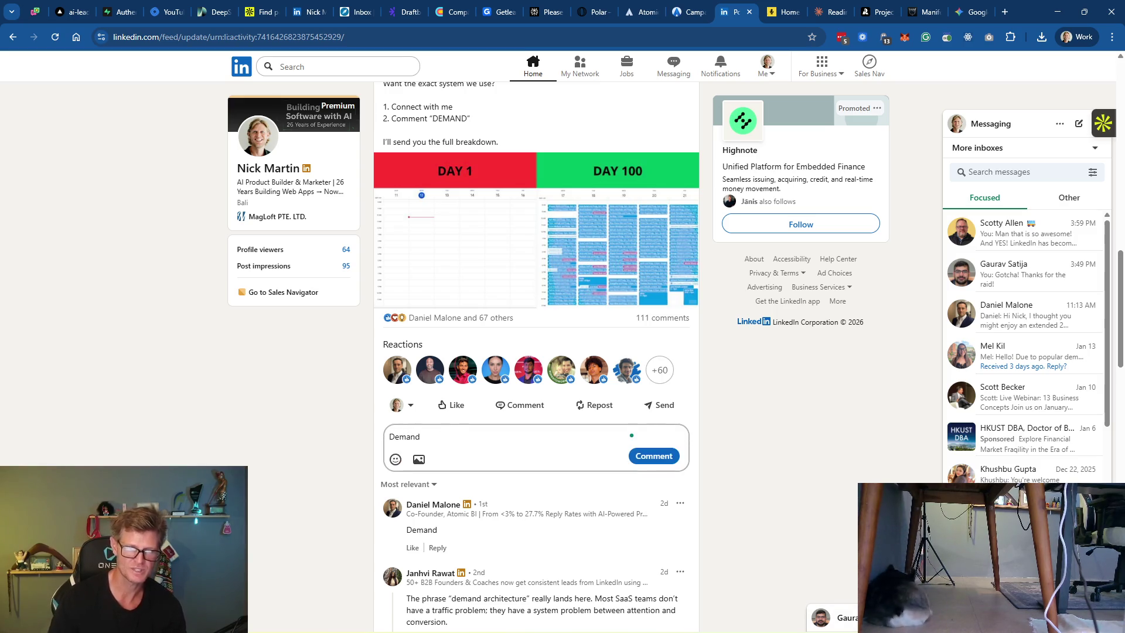
{"action": "left_click", "coordinate": [654, 455]}
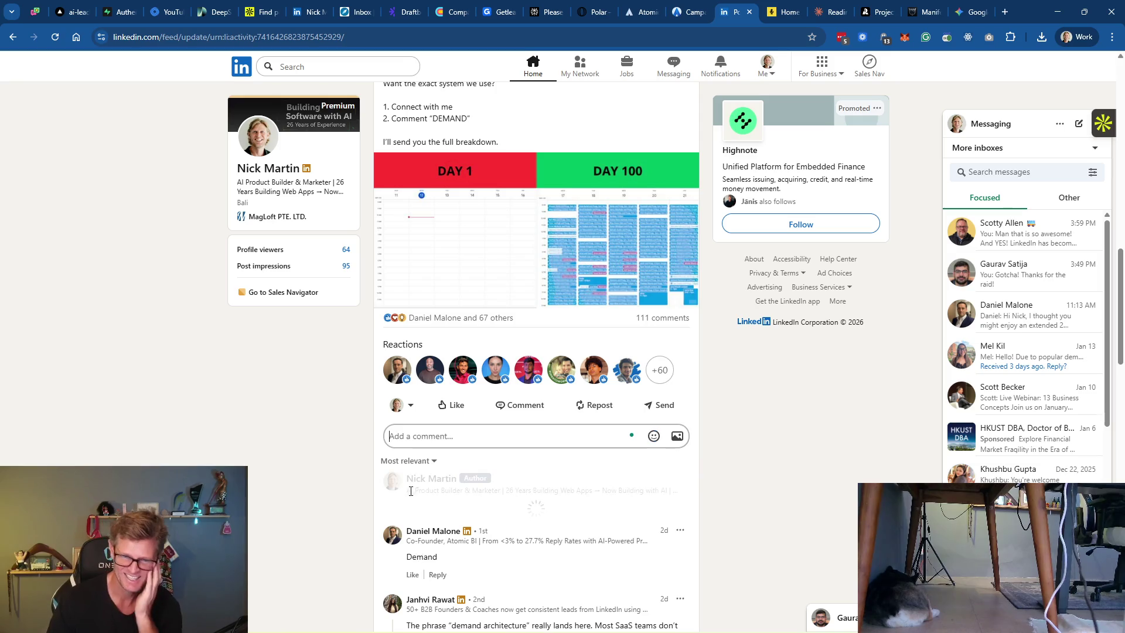
{"action": "scroll", "coordinate": [436, 415], "scroll_direction": "down", "scroll_amount": 2}
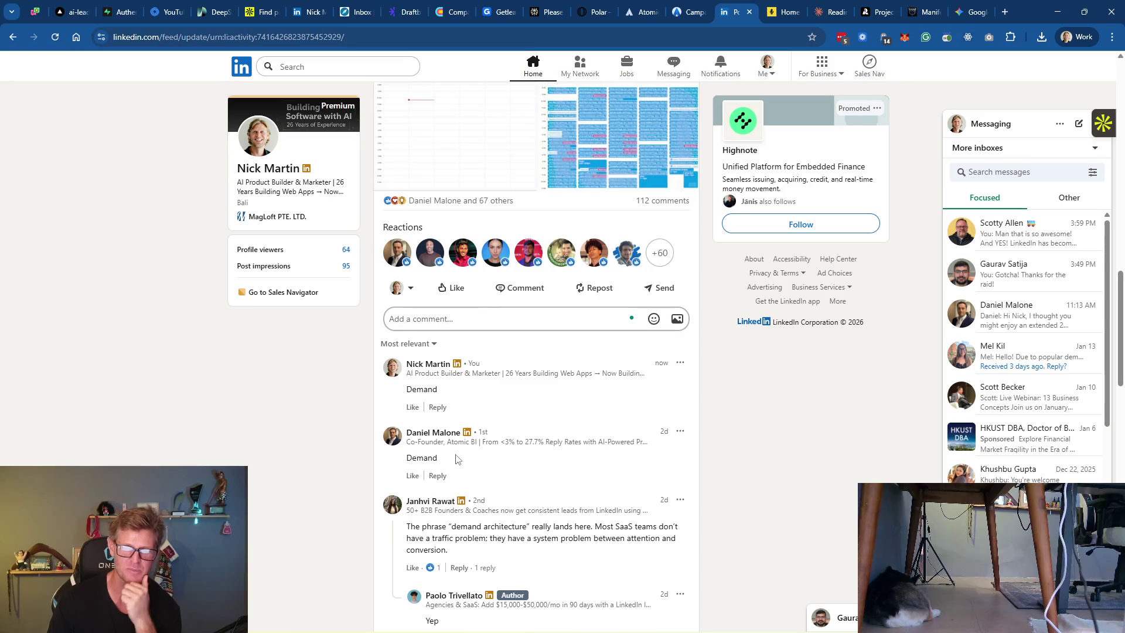
{"action": "scroll", "coordinate": [594, 497], "scroll_direction": "down", "scroll_amount": 4}
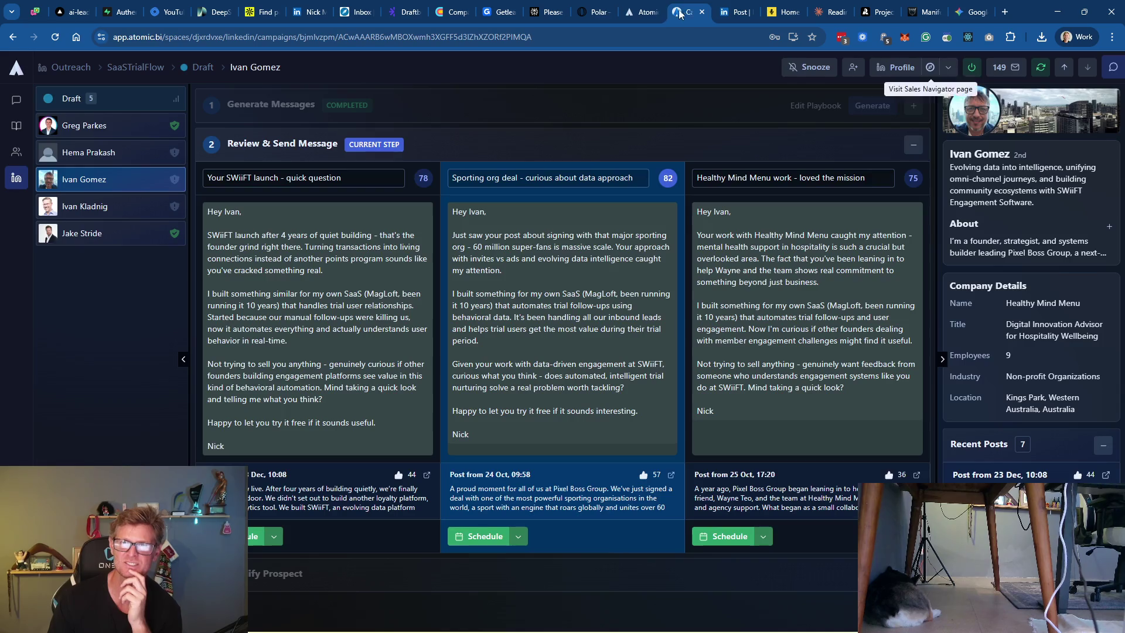
{"action": "left_click", "coordinate": [693, 12]}
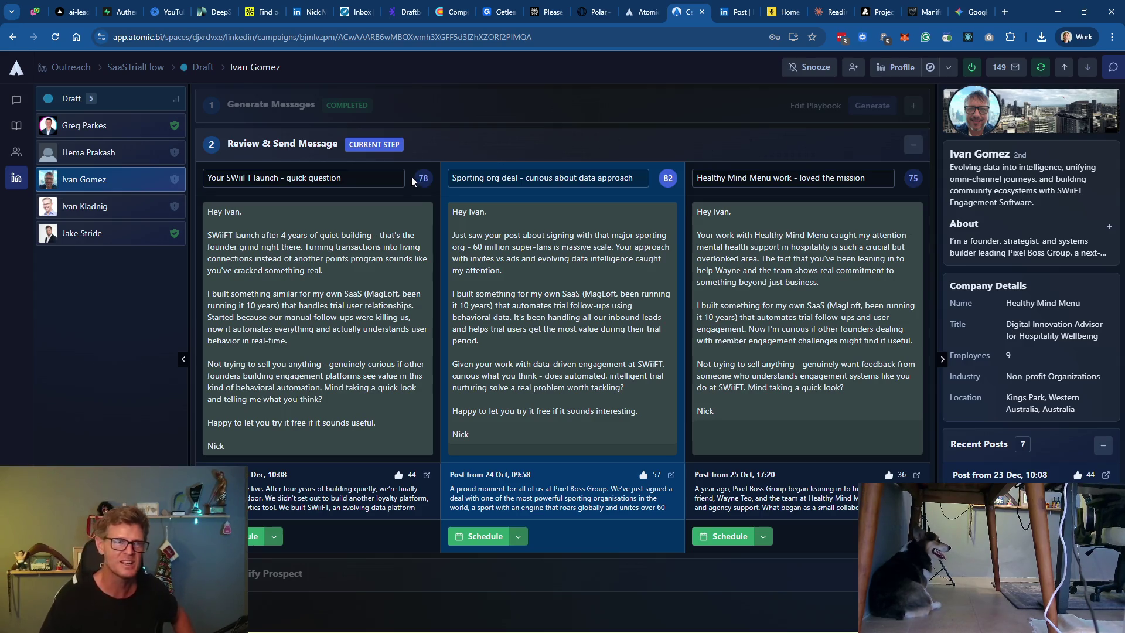
Step: Review Atomic BI drafts for the next two prospects, including one's full About bio, then return to LinkedIn
{"action": "left_click", "coordinate": [106, 206]}
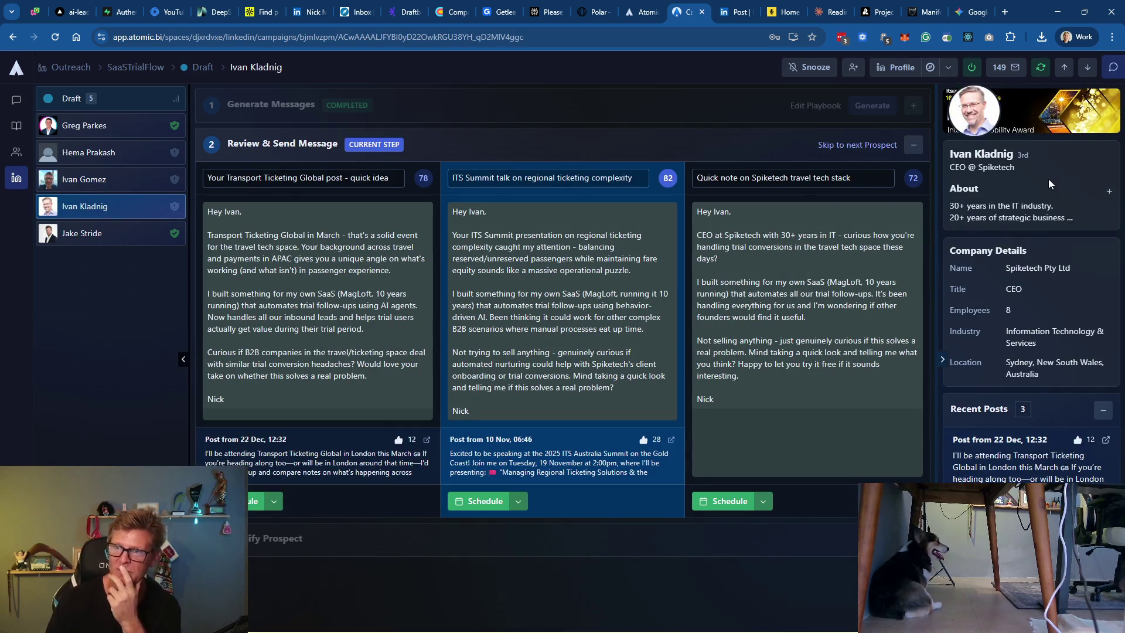
{"action": "left_click", "coordinate": [1108, 191]}
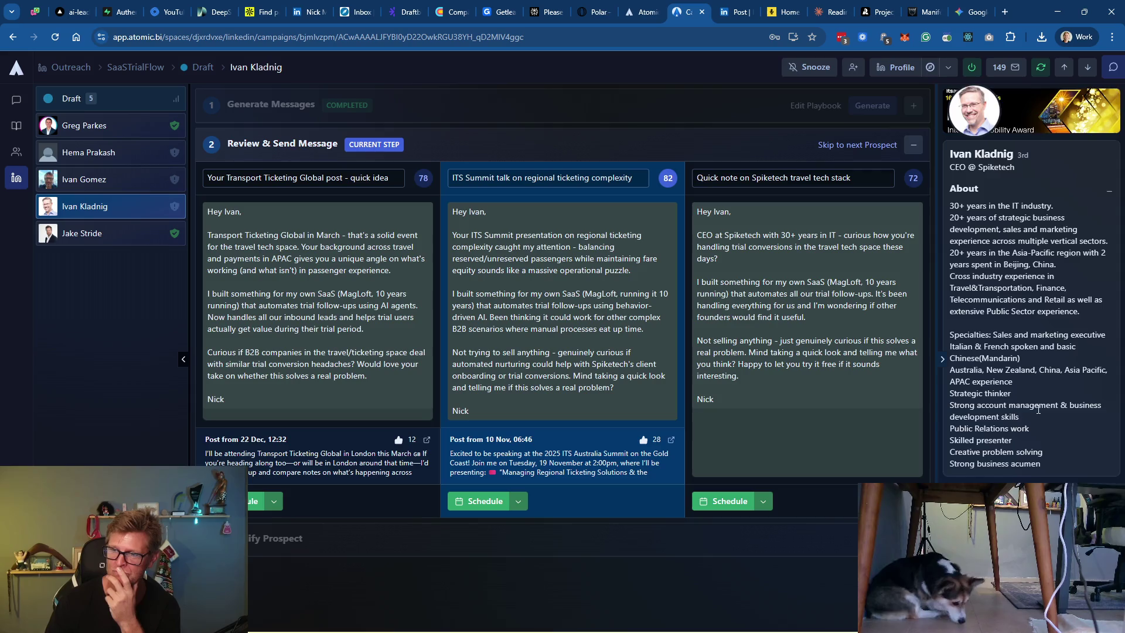
{"action": "scroll", "coordinate": [1039, 408], "scroll_direction": "down", "scroll_amount": 2}
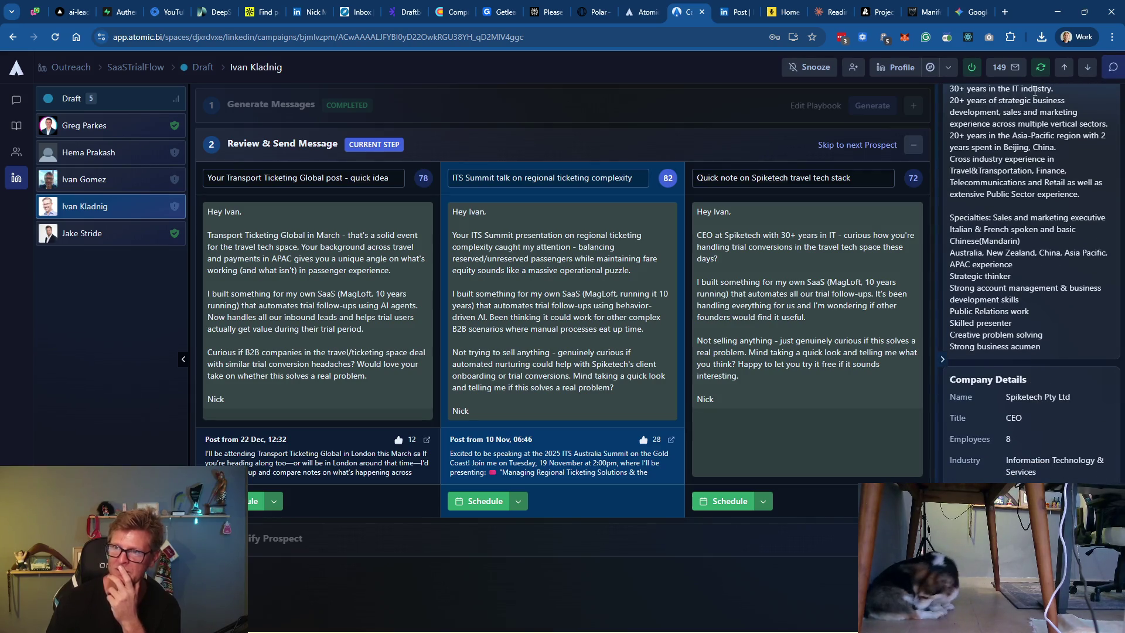
{"action": "left_click", "coordinate": [97, 235]}
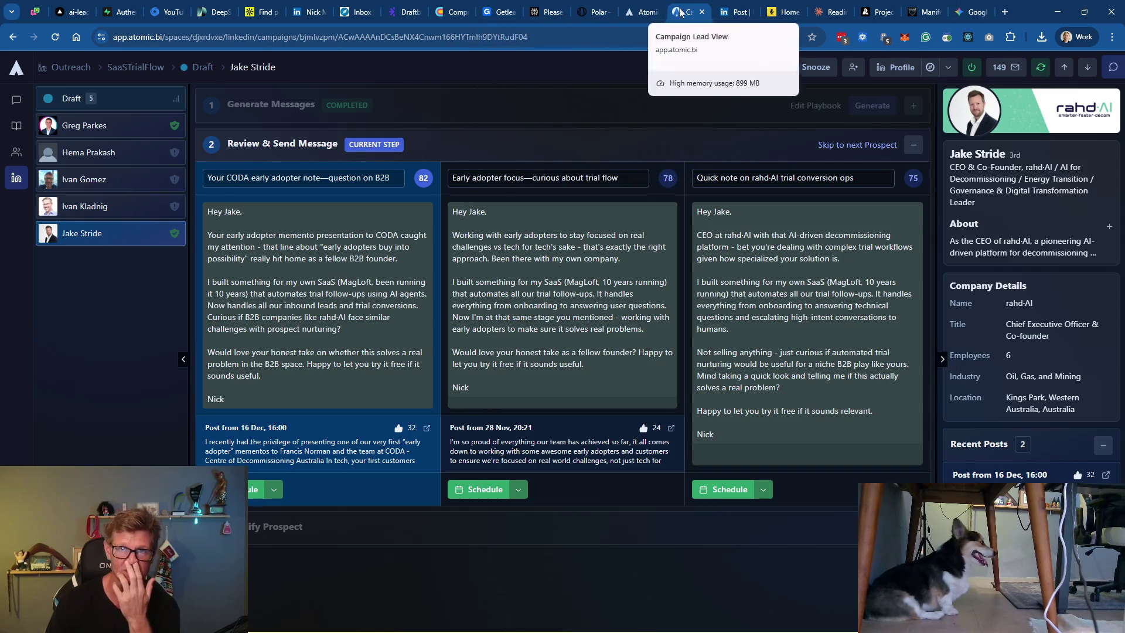
{"action": "left_click", "coordinate": [733, 15]}
{"action": "scroll", "coordinate": [797, 211], "scroll_direction": "up", "scroll_amount": 15}
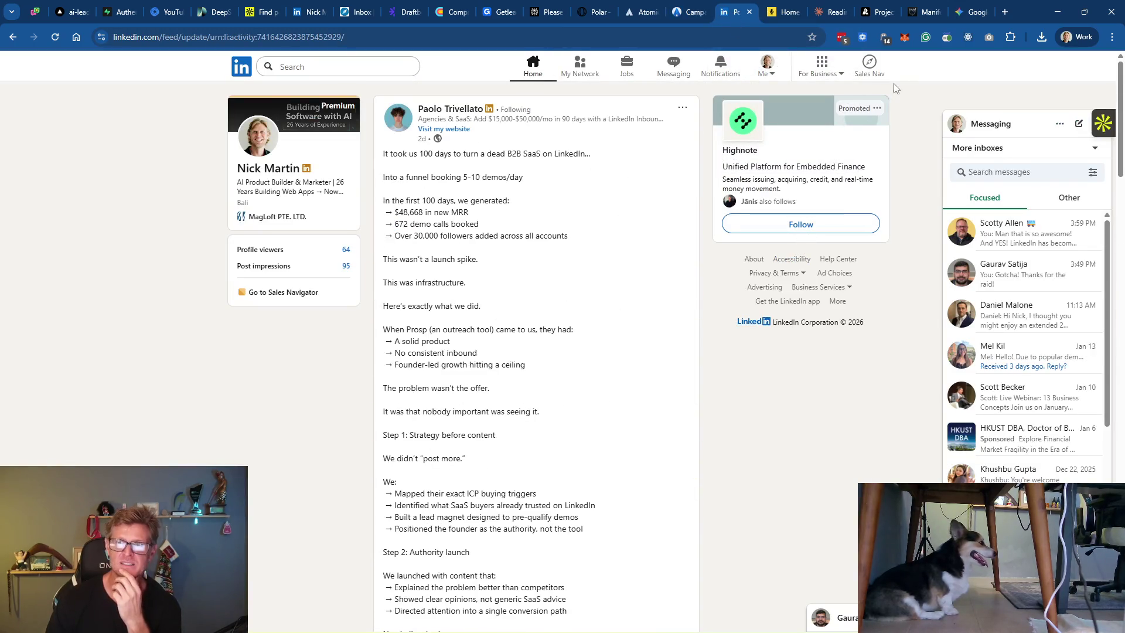
Step: Open Sales Navigator in a new tab and load the 'SFT for AtomicBI' saved lead search
{"action": "left_click", "coordinate": [870, 64]}
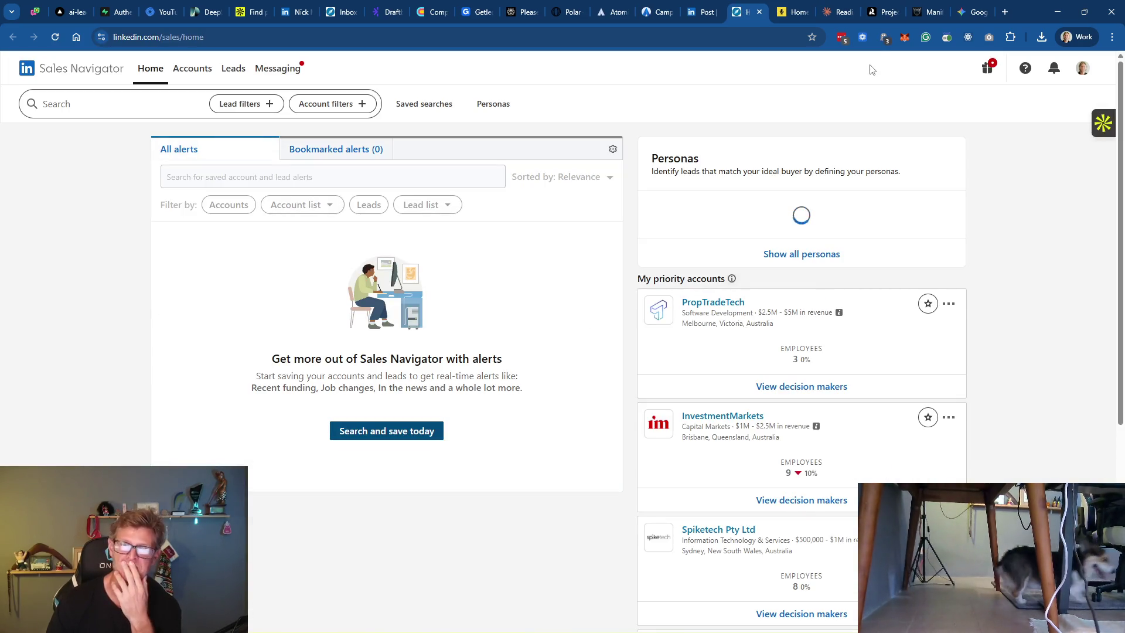
{"action": "left_click", "coordinate": [239, 72]}
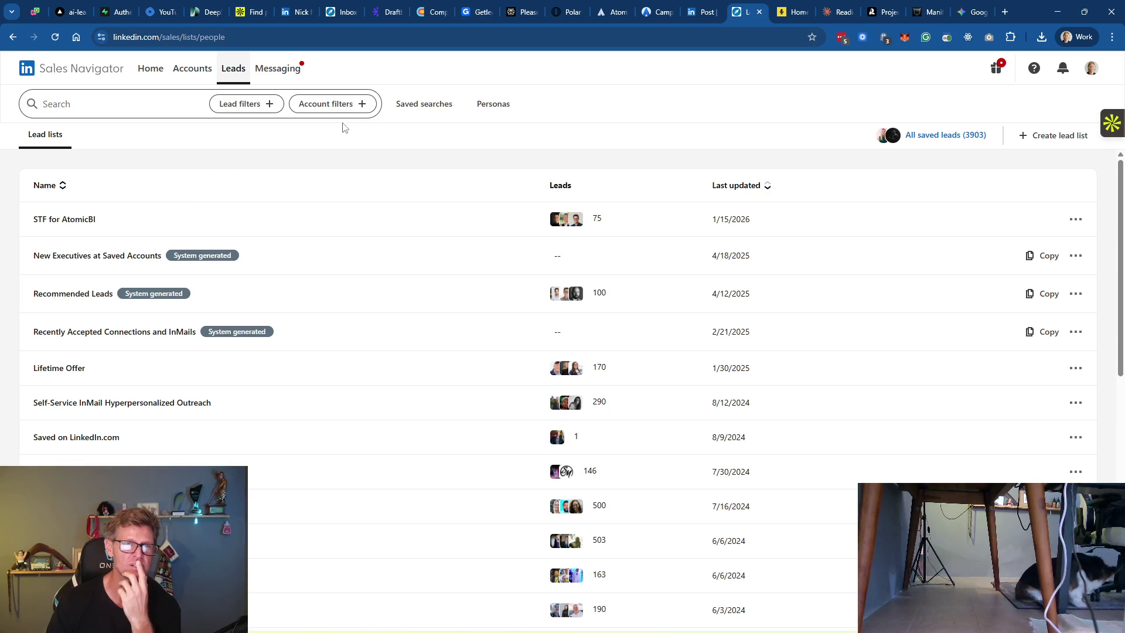
{"action": "left_click", "coordinate": [419, 103]}
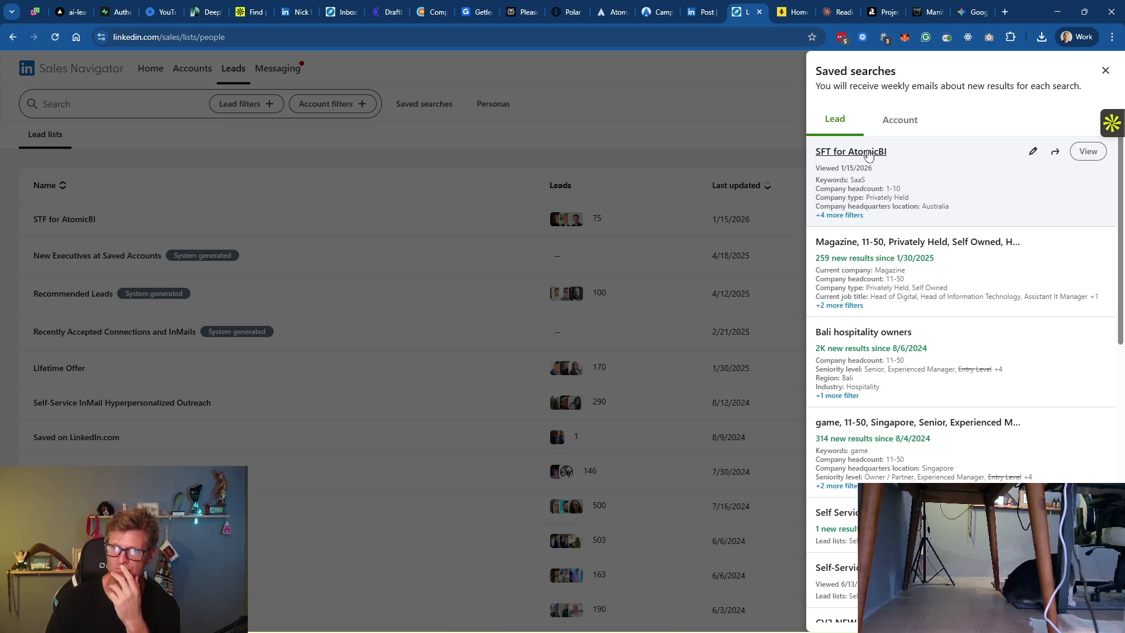
{"action": "left_click", "coordinate": [868, 152]}
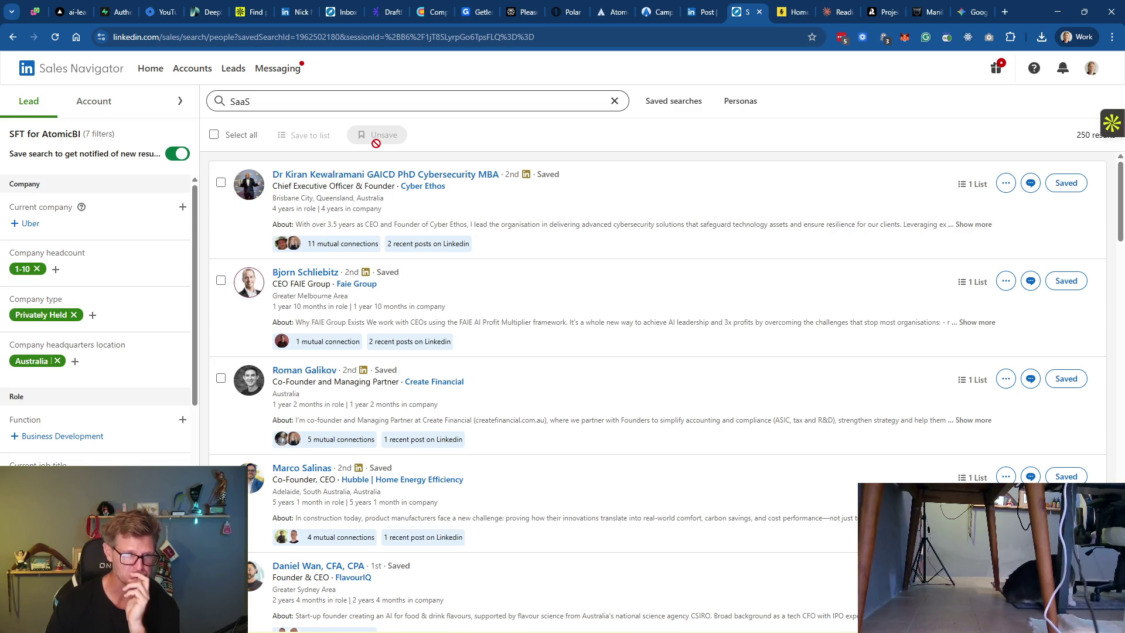
Step: Remove the SaaS keyword from the lead search
{"action": "triple_click", "coordinate": [275, 105]}
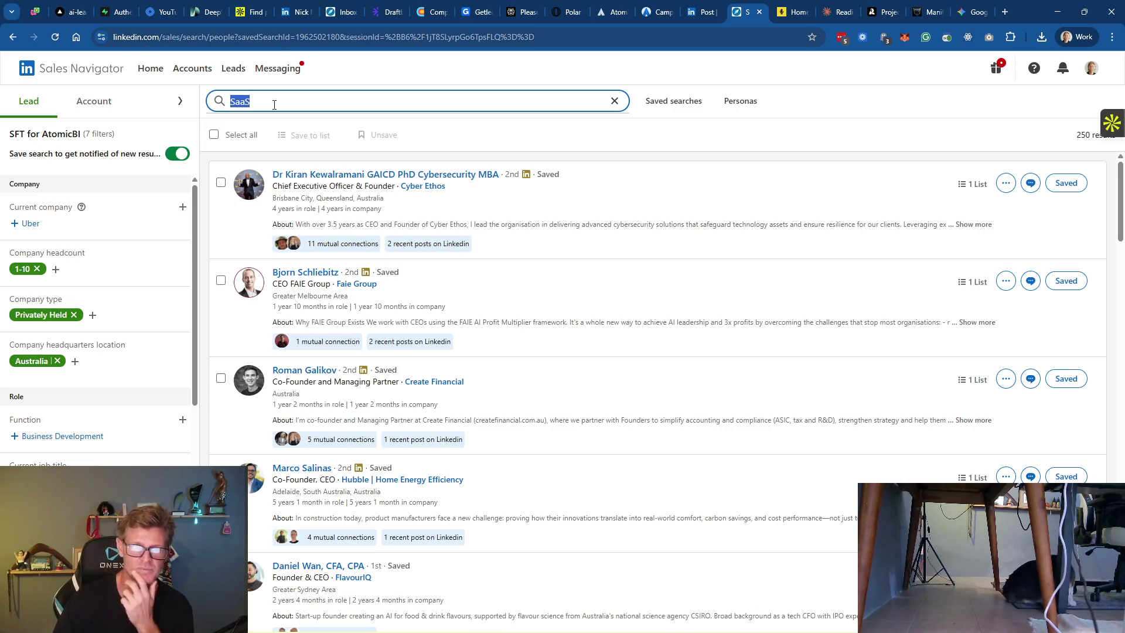
{"action": "left_click", "coordinate": [615, 101]}
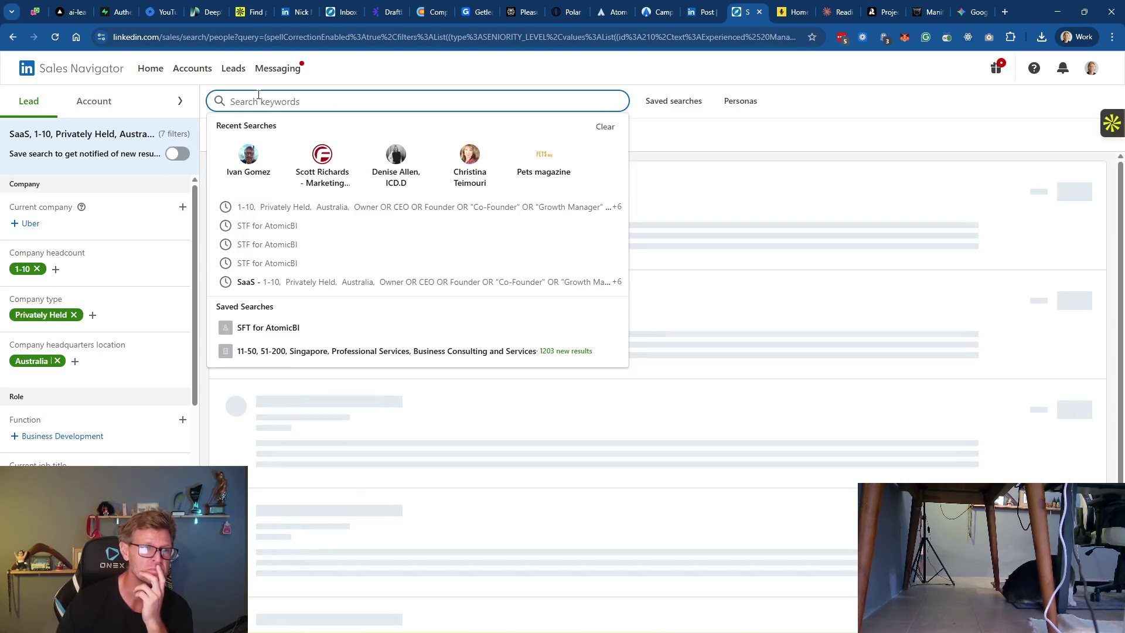
{"action": "left_click", "coordinate": [447, 67]}
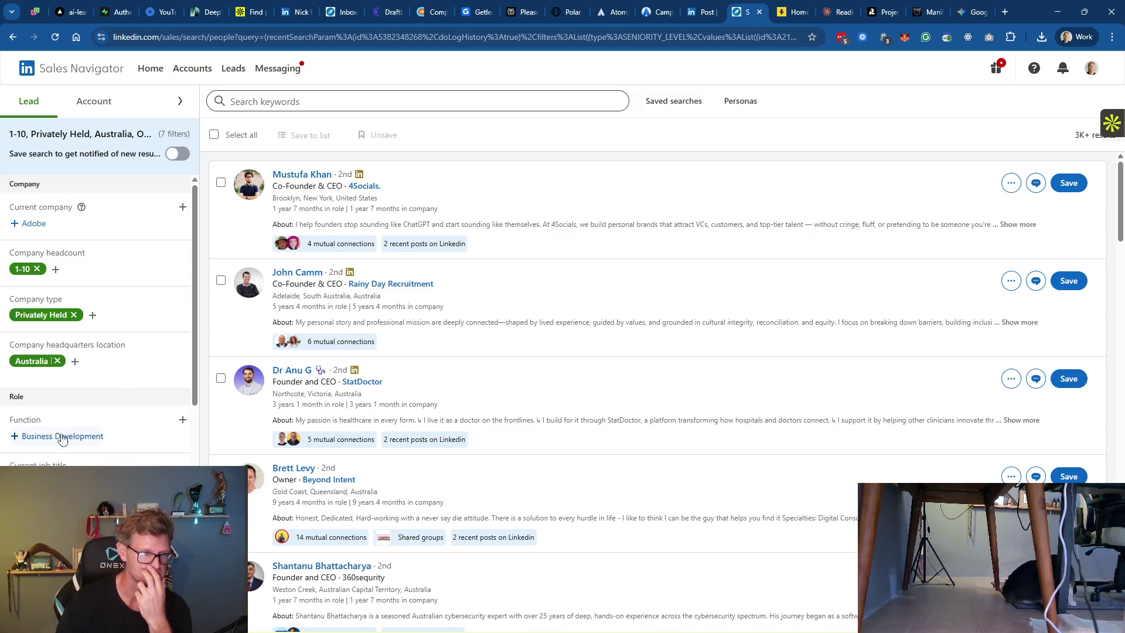
Step: Search industries for 'soft', then close the Industry filter without adding one
{"action": "scroll", "coordinate": [117, 403], "scroll_direction": "down", "scroll_amount": 2}
{"action": "scroll", "coordinate": [128, 426], "scroll_direction": "down", "scroll_amount": 2}
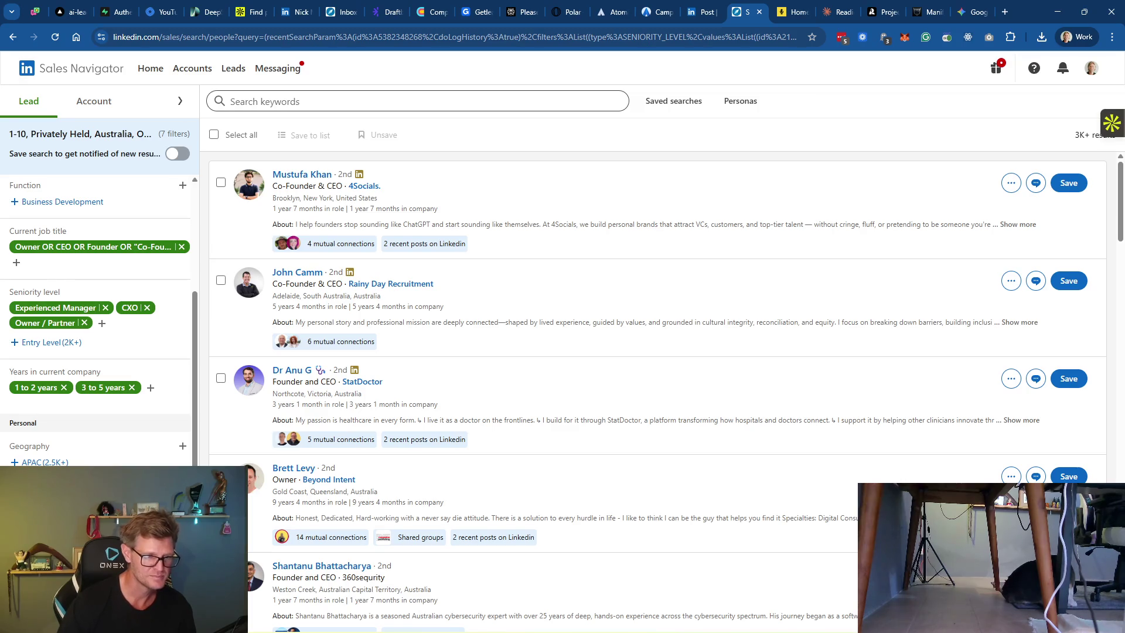
{"action": "type", "text": "soft"}
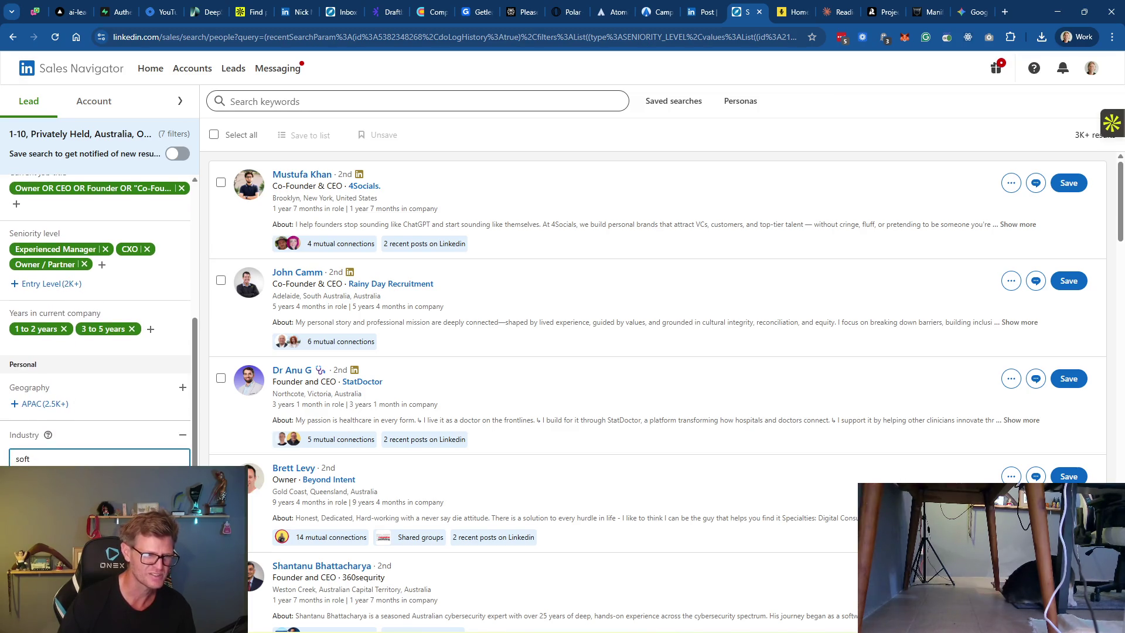
{"action": "key", "text": "BackSpace"}
{"action": "key", "text": "BackSpace"}
{"action": "key", "text": "BackSpace"}
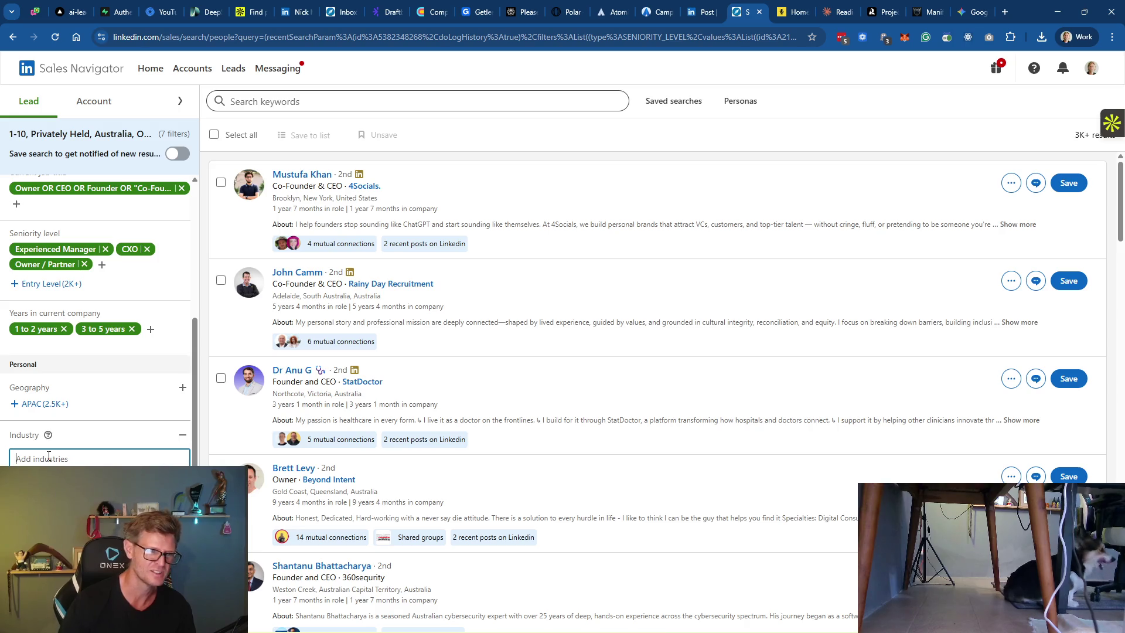
{"action": "left_click", "coordinate": [95, 437]}
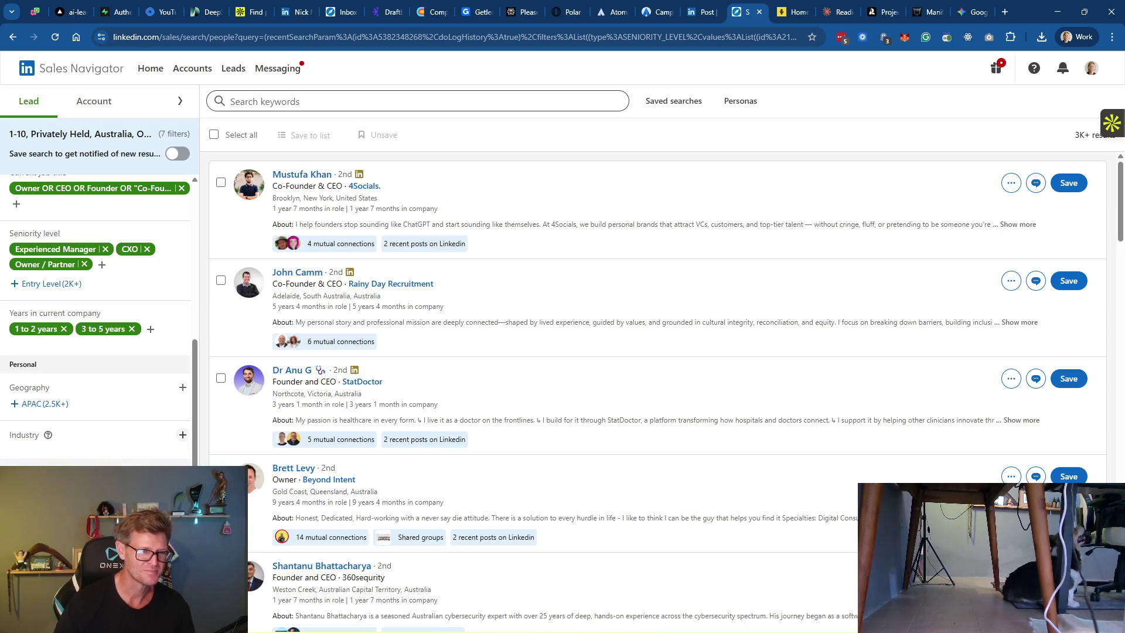
{"action": "scroll", "coordinate": [95, 319], "scroll_direction": "down", "scroll_amount": 1}
{"action": "scroll", "coordinate": [95, 320], "scroll_direction": "up", "scroll_amount": 8}
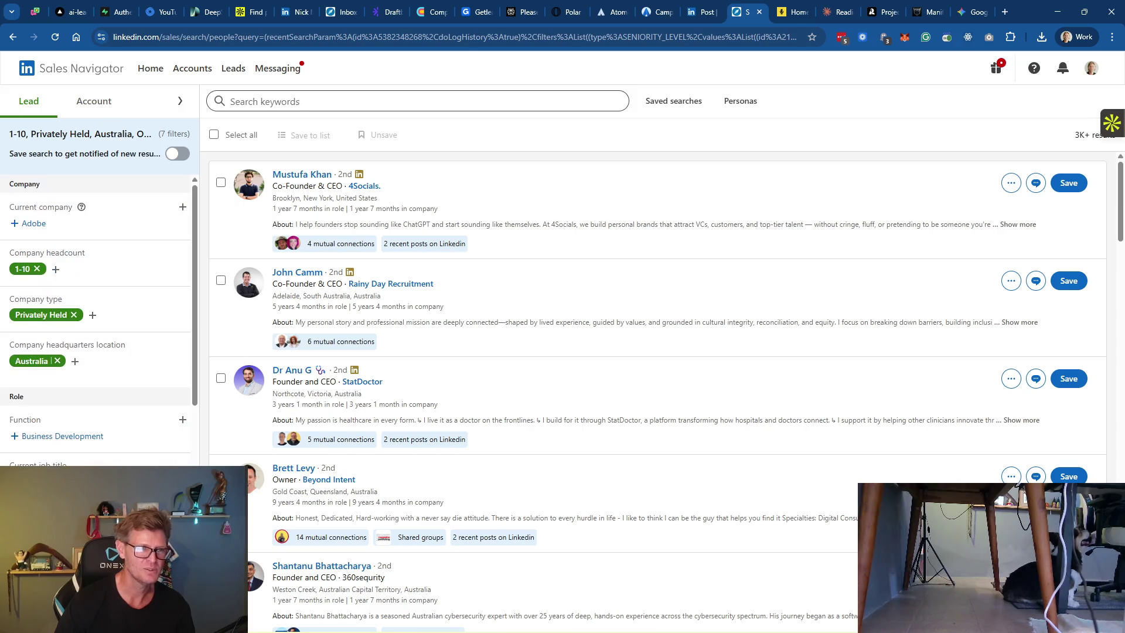
Step: Google 'how to ind saas companies on linkedin' in a new tab and scroll through the results and videos
{"action": "left_click", "coordinate": [1004, 13]}
{"action": "type", "text": "how to ind sa"}
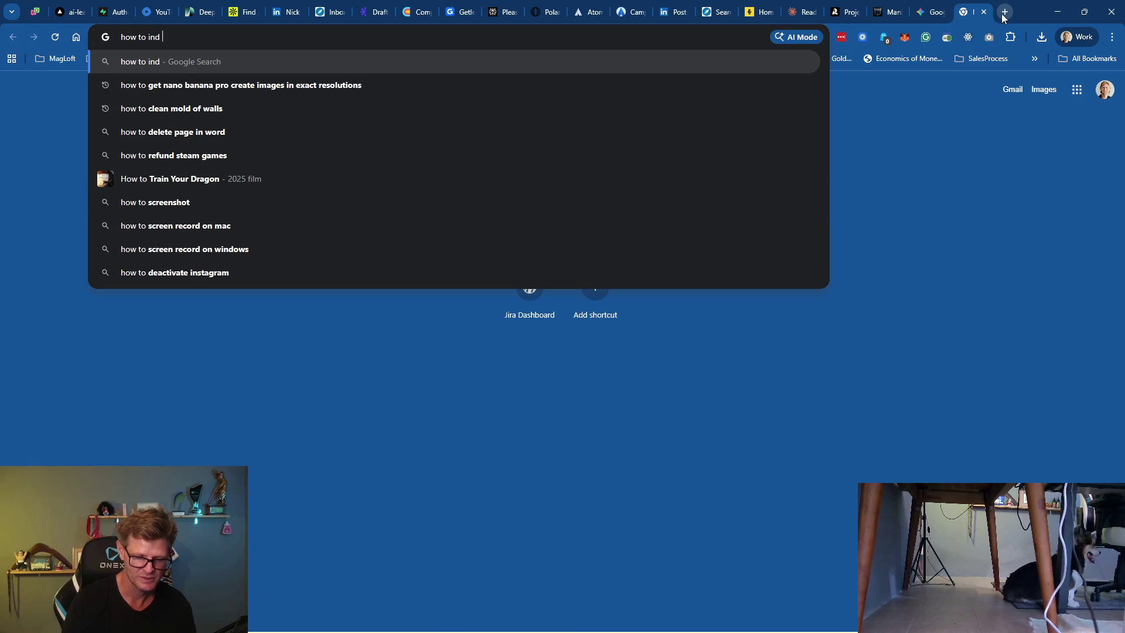
{"action": "type", "text": "as companie"}
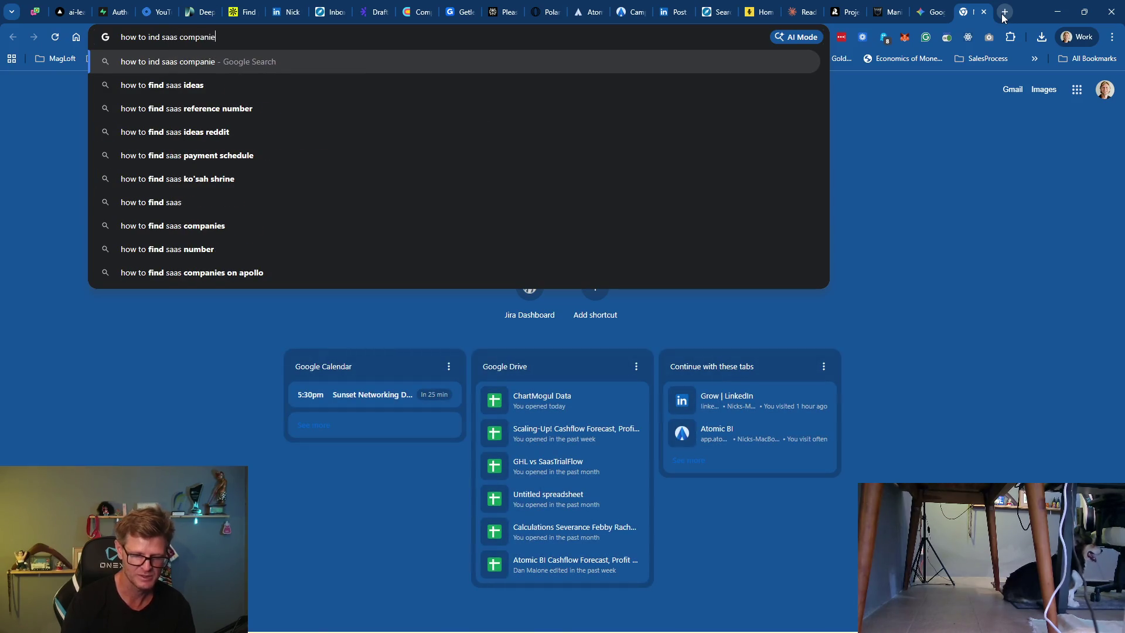
{"action": "type", "text": "s on linkedin"}
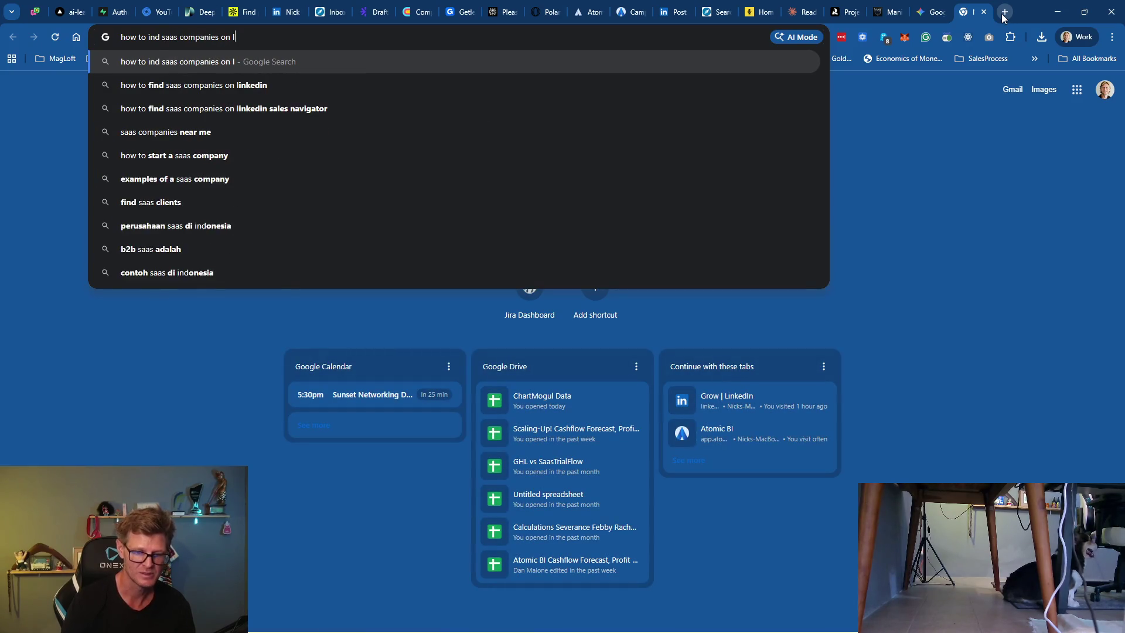
{"action": "key", "text": "Return"}
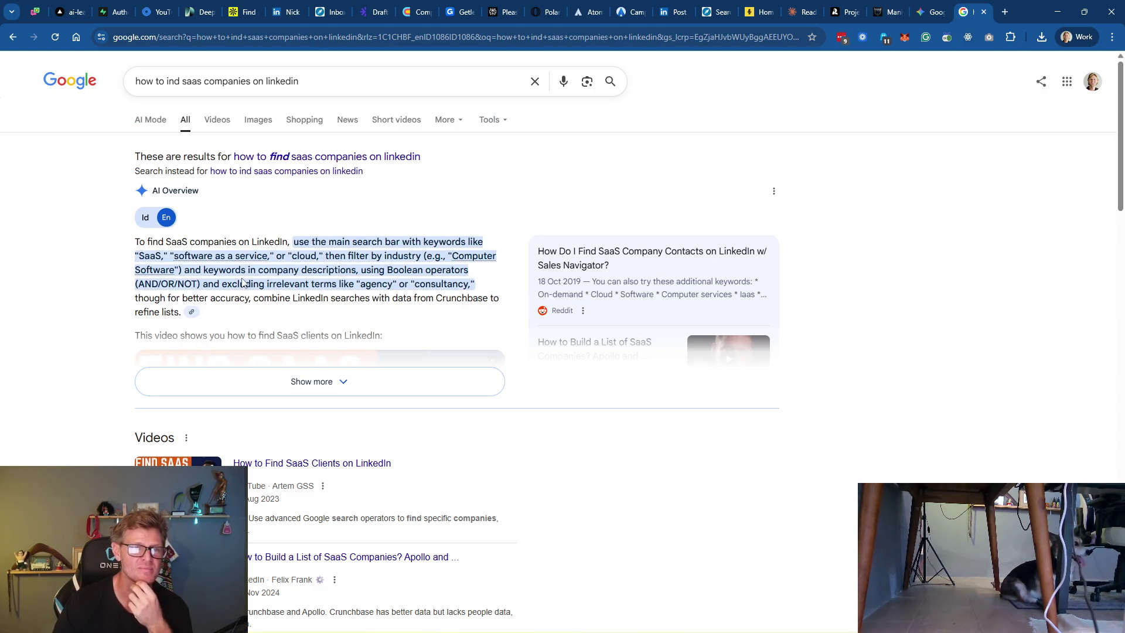
{"action": "scroll", "coordinate": [447, 440], "scroll_direction": "down", "scroll_amount": 2}
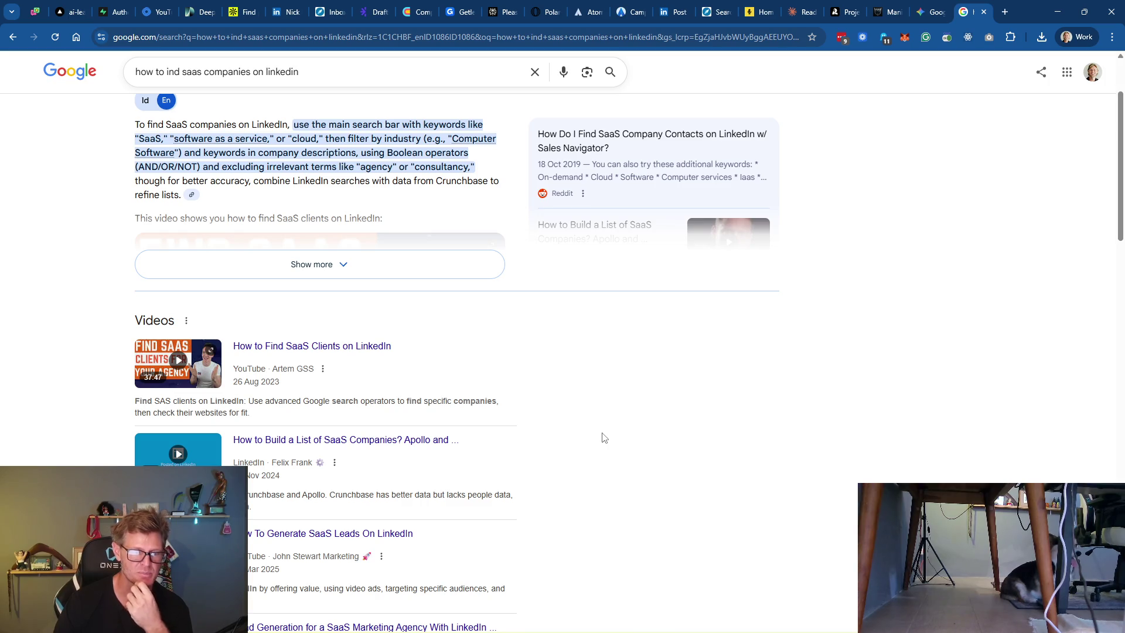
{"action": "scroll", "coordinate": [598, 438], "scroll_direction": "down", "scroll_amount": 2}
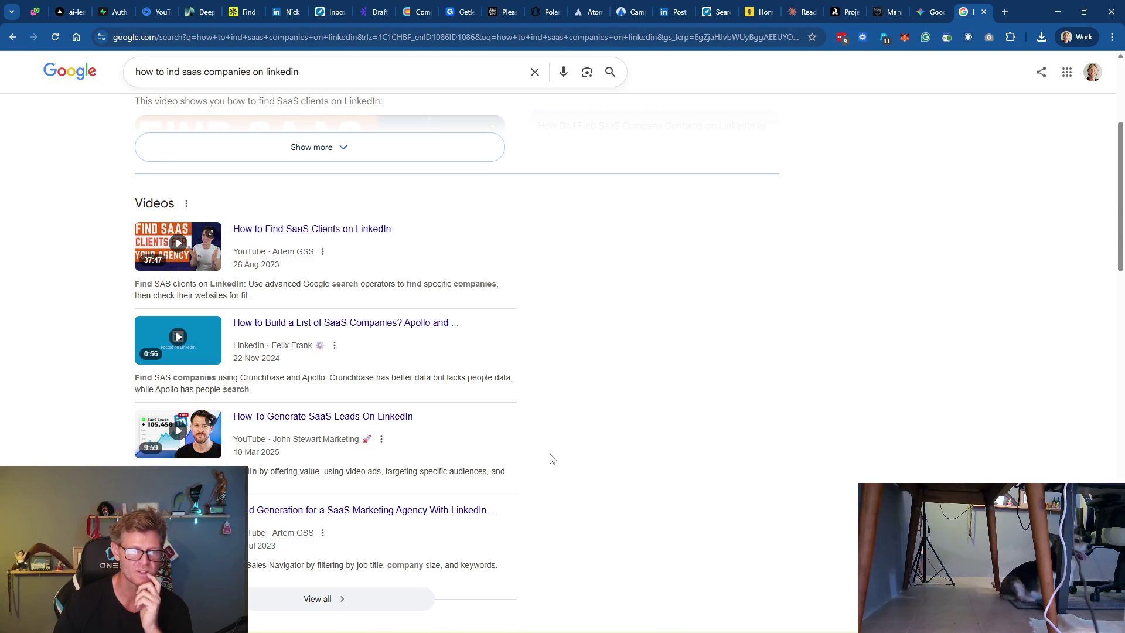
{"action": "scroll", "coordinate": [568, 440], "scroll_direction": "down", "scroll_amount": 1}
{"action": "scroll", "coordinate": [568, 441], "scroll_direction": "down", "scroll_amount": 1}
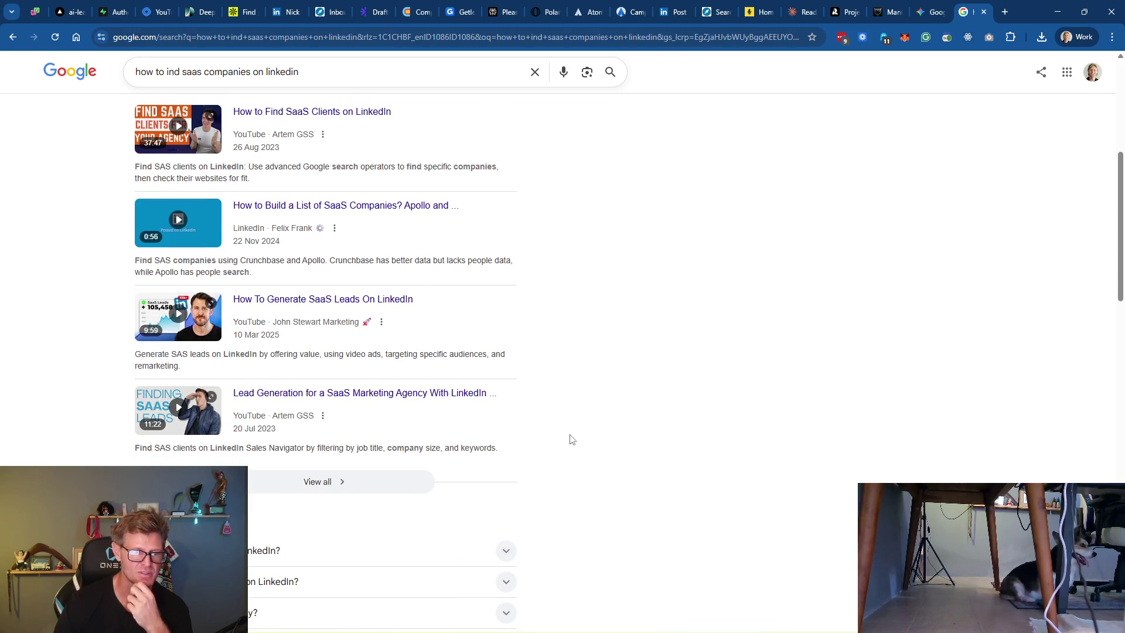
{"action": "scroll", "coordinate": [568, 438], "scroll_direction": "down", "scroll_amount": 5}
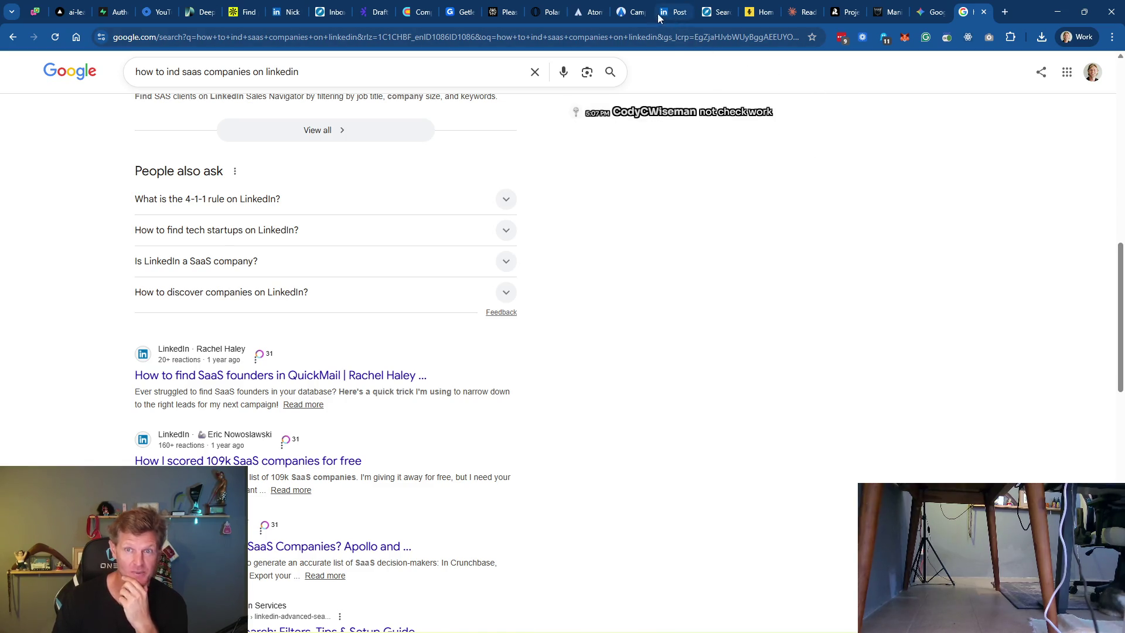
Step: Review Atomic BI's SaaSTrialFlow campaign board, then return to the LinkedIn dead-B2B-SaaS post
{"action": "left_click", "coordinate": [629, 13]}
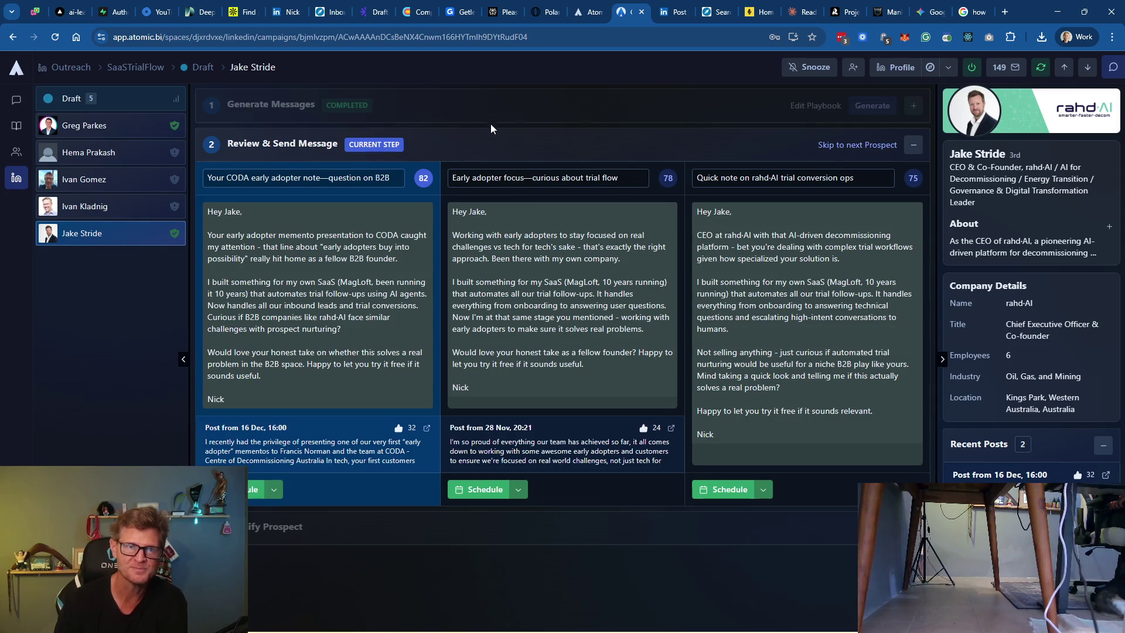
{"action": "left_click", "coordinate": [137, 68]}
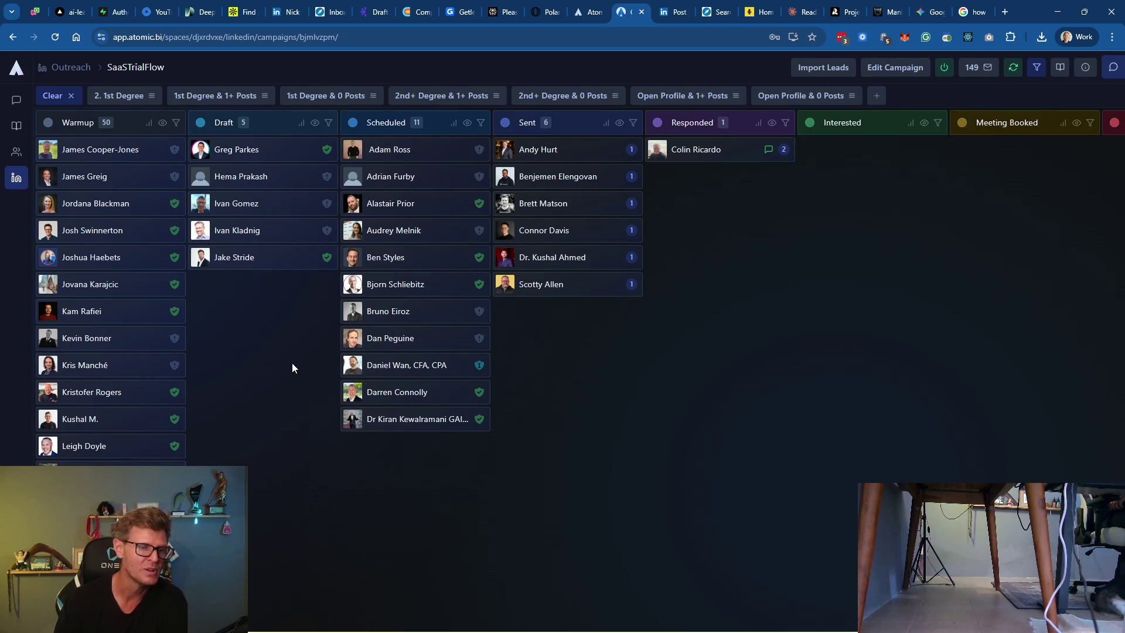
{"action": "scroll", "coordinate": [173, 406], "scroll_direction": "down", "scroll_amount": 5}
{"action": "scroll", "coordinate": [117, 419], "scroll_direction": "up", "scroll_amount": 5}
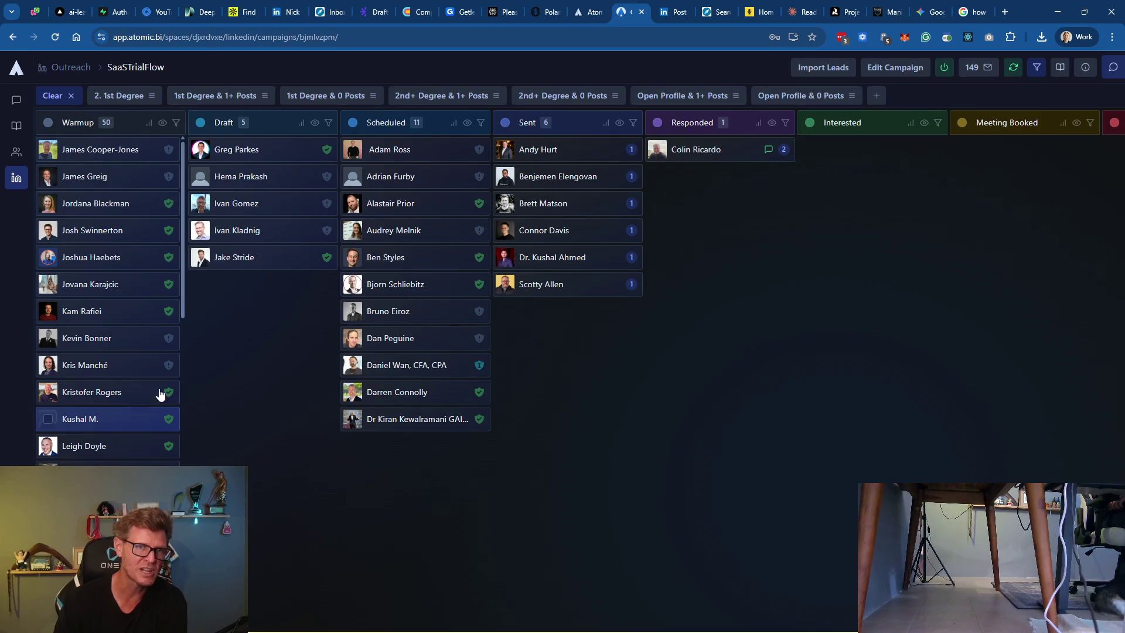
{"action": "left_click", "coordinate": [678, 12]}
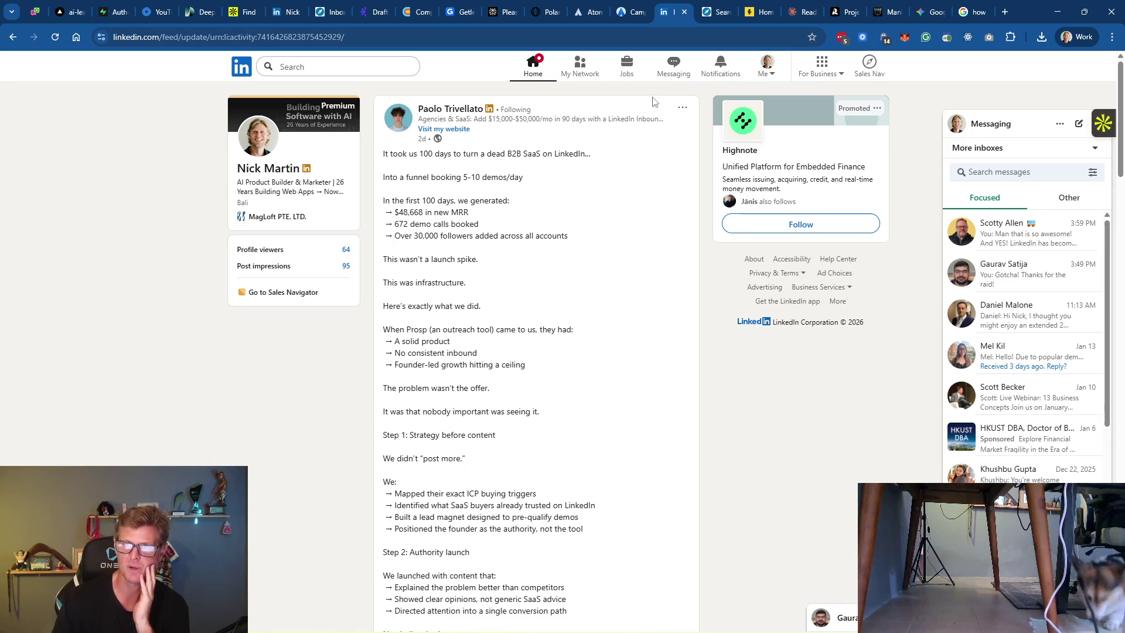
Step: Finish Apollo.io's product tour and dismiss the AI research tip, then return to Sales Navigator
{"action": "left_click", "coordinate": [246, 12]}
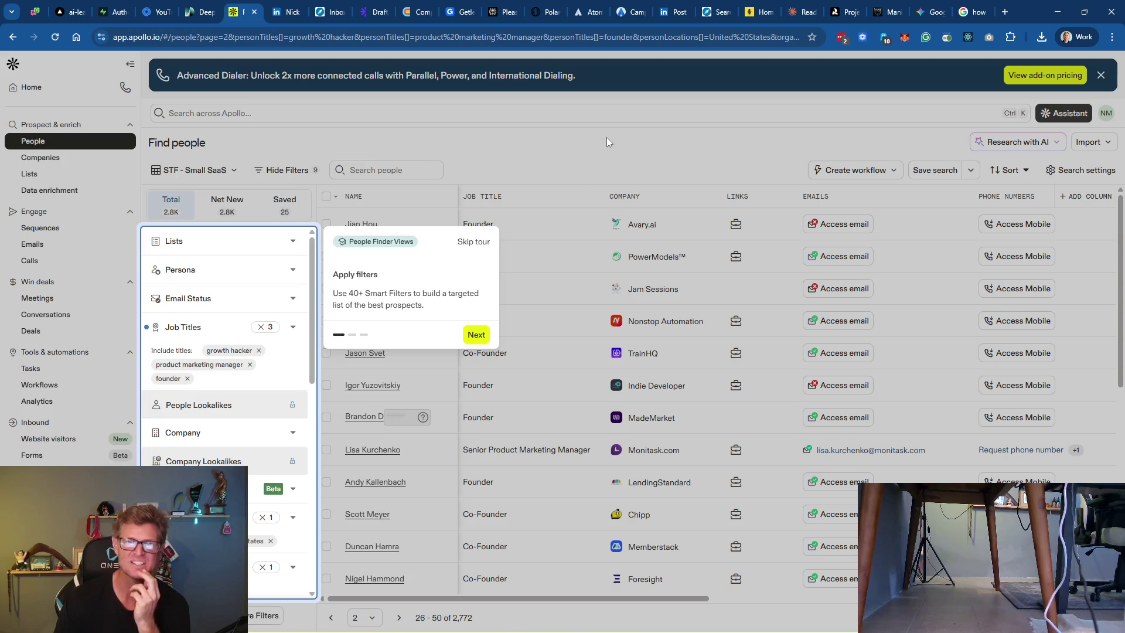
{"action": "left_click", "coordinate": [477, 335]}
{"action": "left_click", "coordinate": [297, 364]}
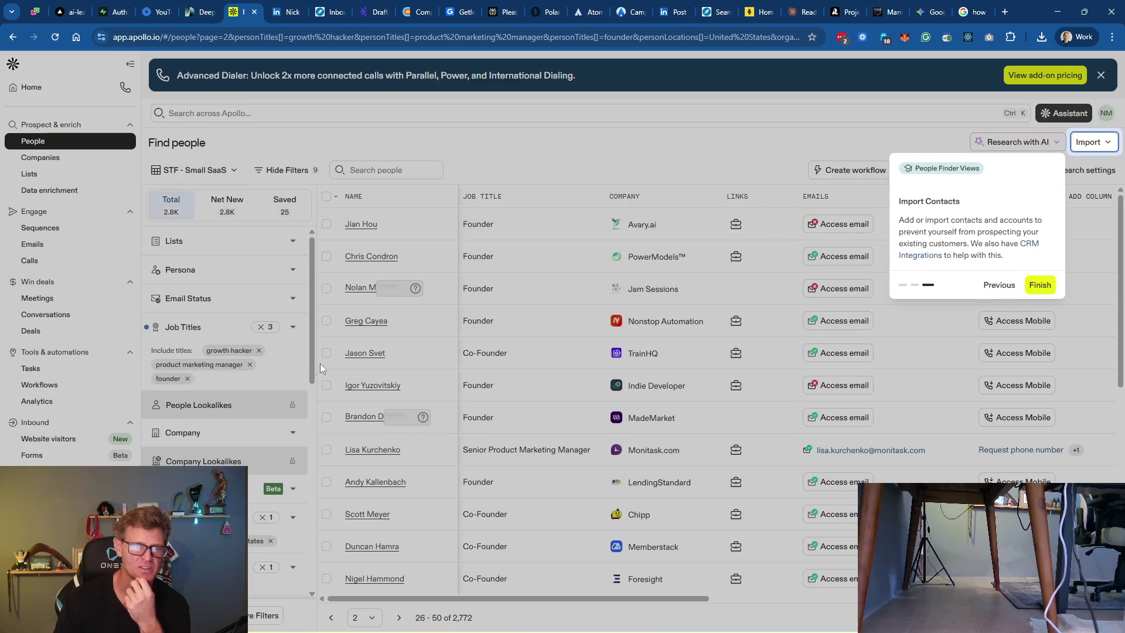
{"action": "left_click", "coordinate": [1043, 289]}
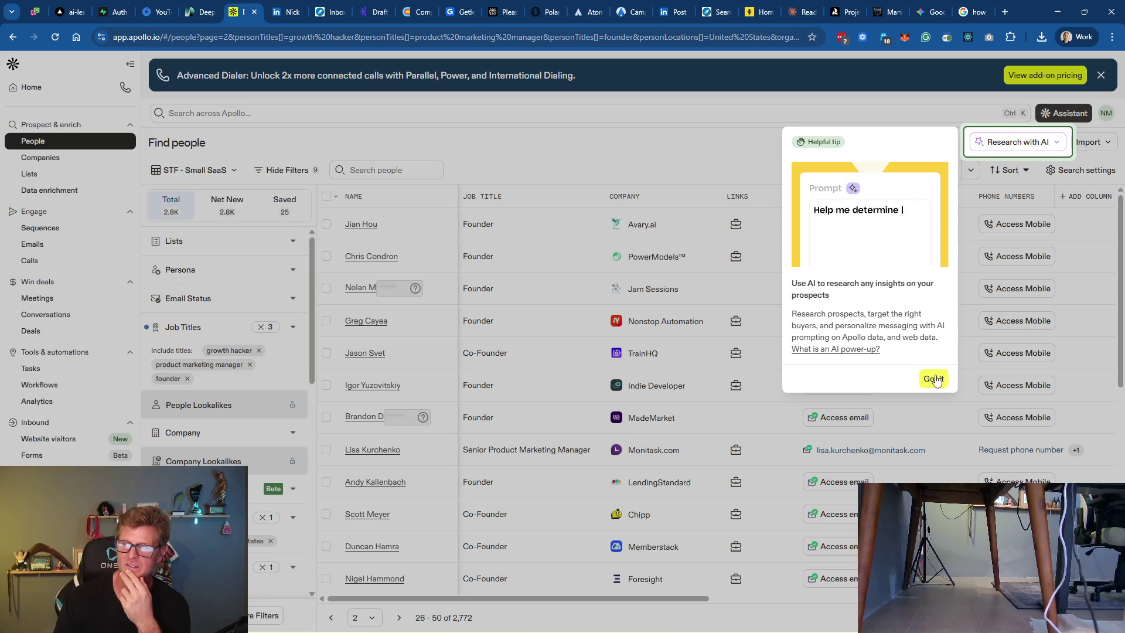
{"action": "left_click", "coordinate": [935, 380]}
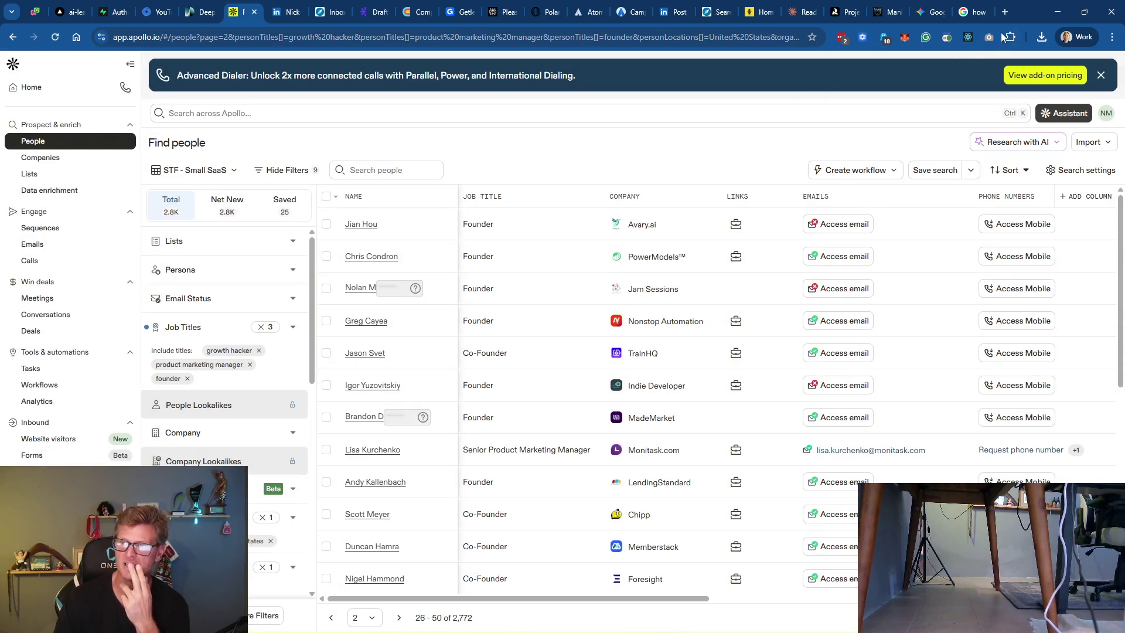
{"action": "left_click", "coordinate": [711, 11]}
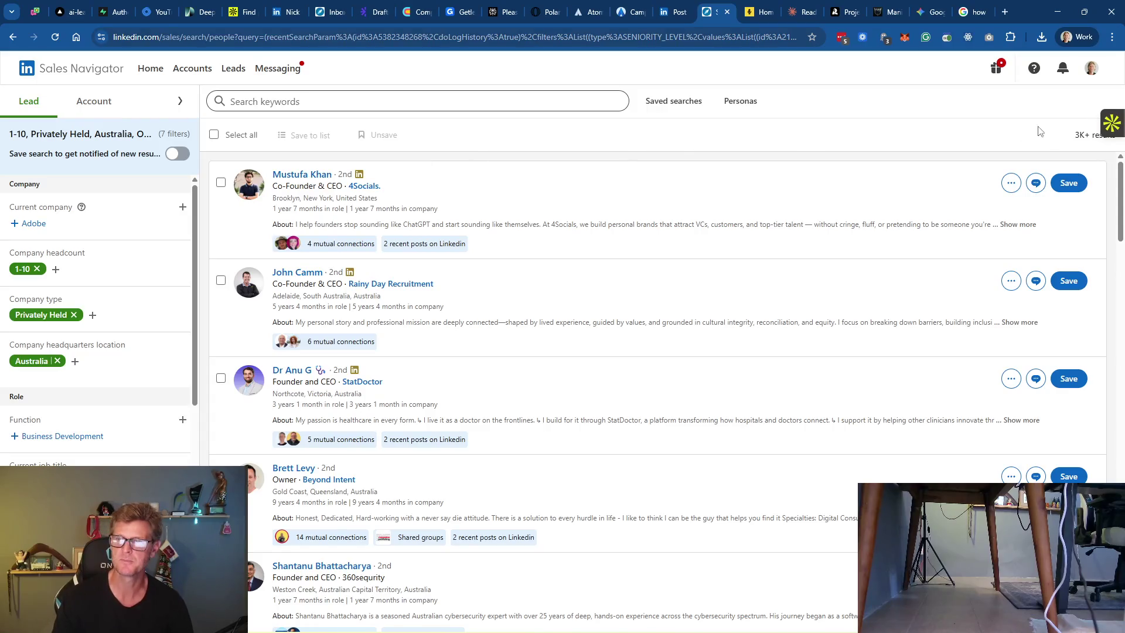
Step: Switch to account search, showing 610K+ companies filtered to 1-10 headcount and Australia headquarters
{"action": "left_click", "coordinate": [94, 102]}
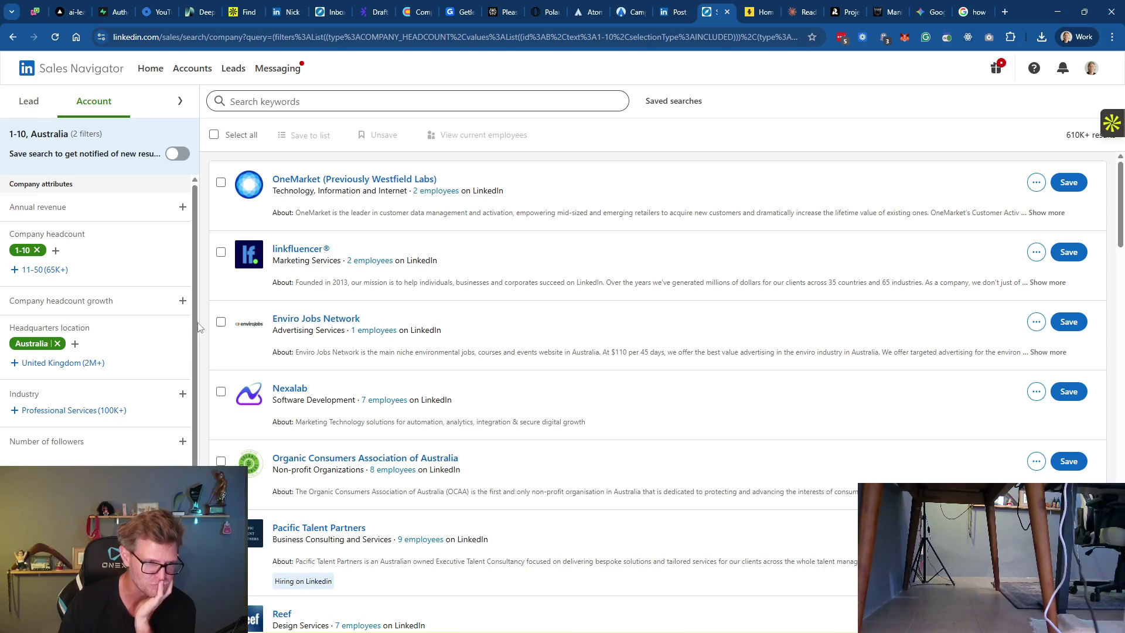
{"action": "scroll", "coordinate": [133, 367], "scroll_direction": "down", "scroll_amount": 3}
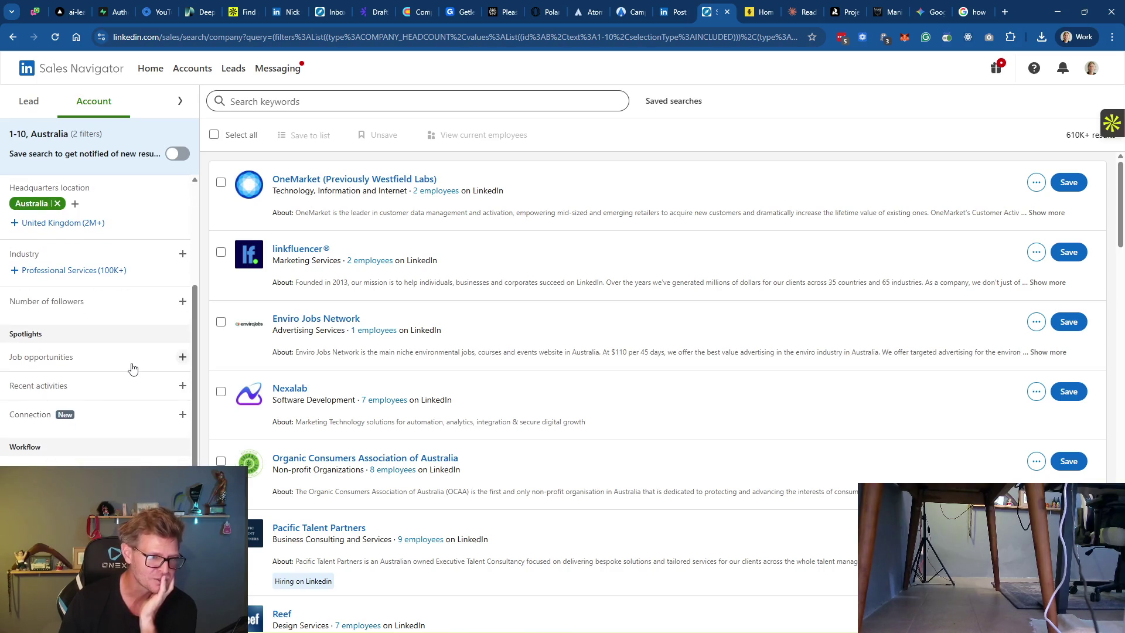
{"action": "scroll", "coordinate": [97, 316], "scroll_direction": "up", "scroll_amount": 3}
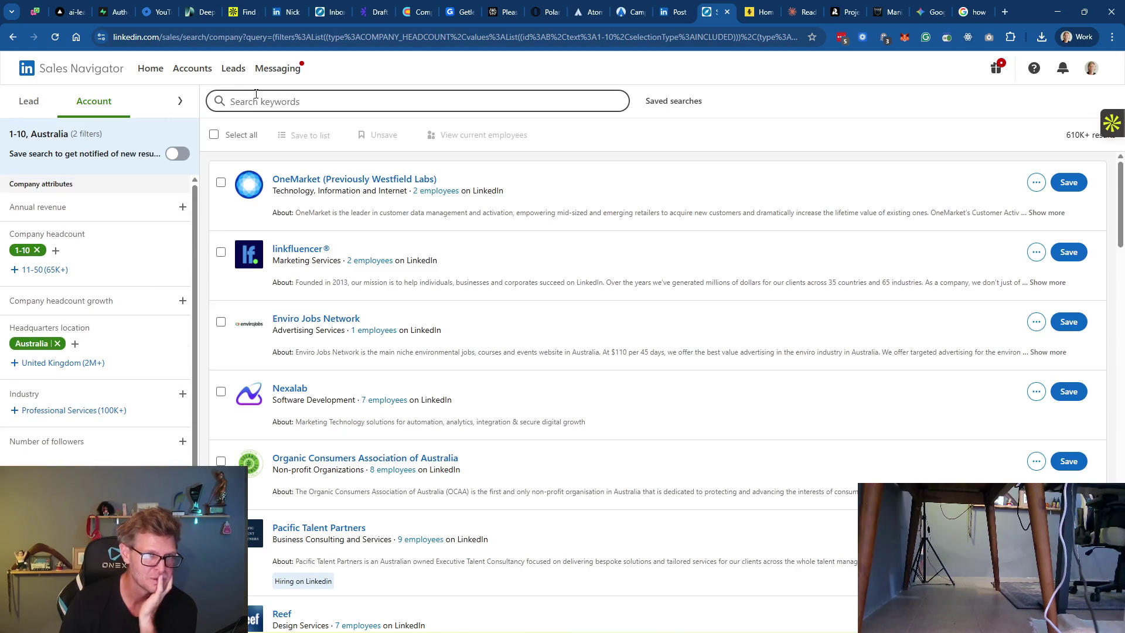
Step: Add the keyword 'saas' to the account search, narrowing results to 1.5K+ companies
{"action": "left_click", "coordinate": [432, 106]}
{"action": "type", "text": "saas"}
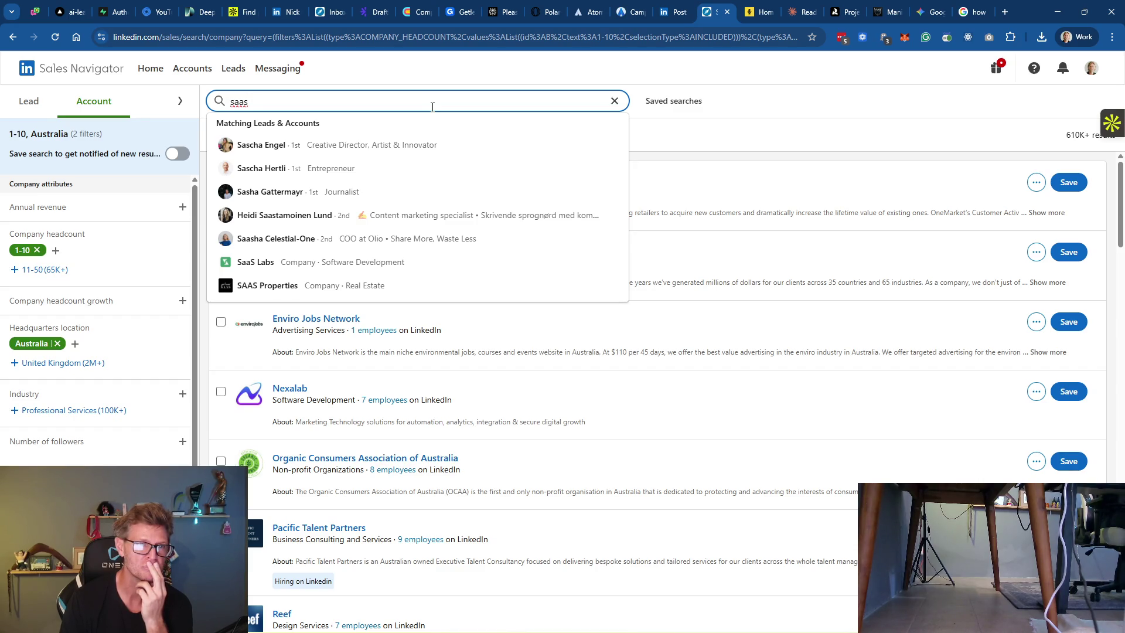
{"action": "key", "text": "Return"}
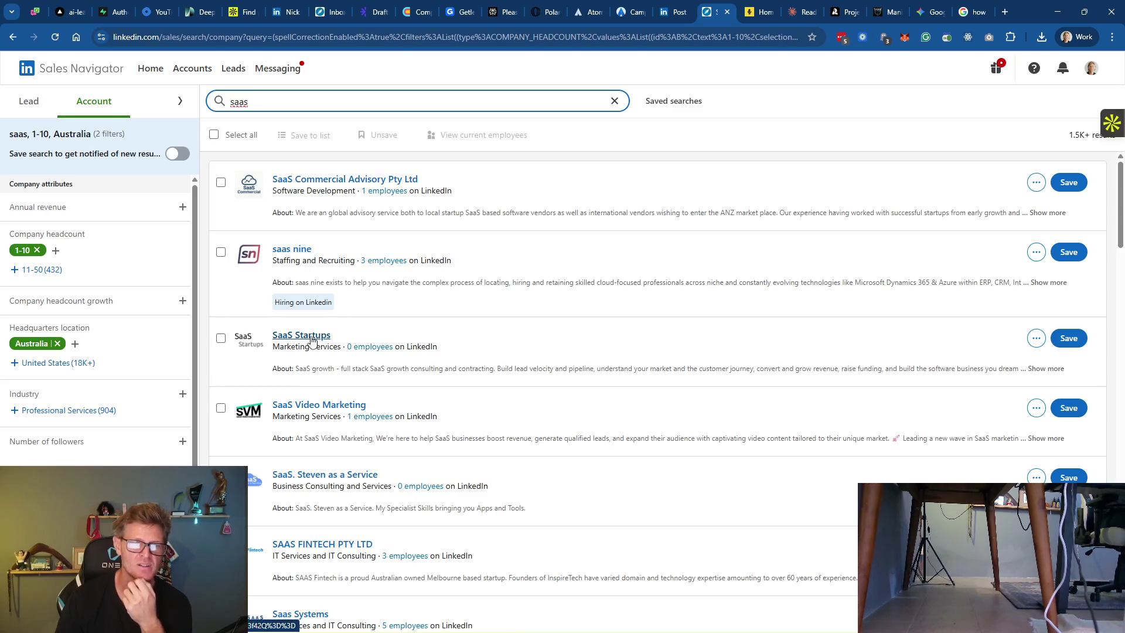
Step: Scroll through the 1.5K+ matching small Australian SaaS companies
{"action": "scroll", "coordinate": [516, 407], "scroll_direction": "down", "scroll_amount": 4}
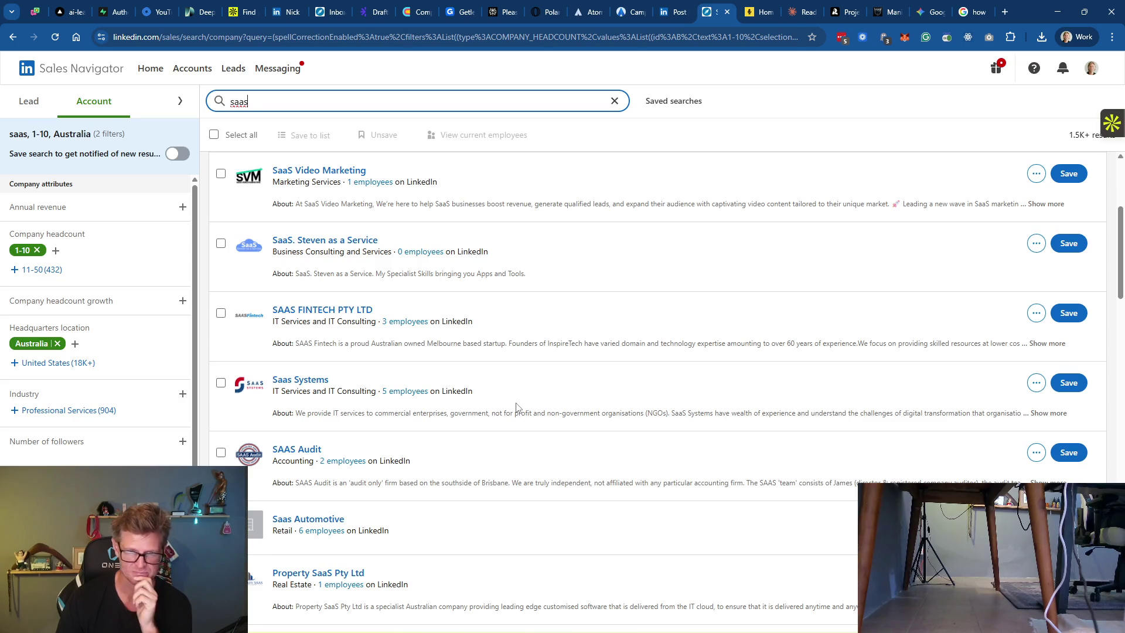
{"action": "scroll", "coordinate": [517, 407], "scroll_direction": "down", "scroll_amount": 5}
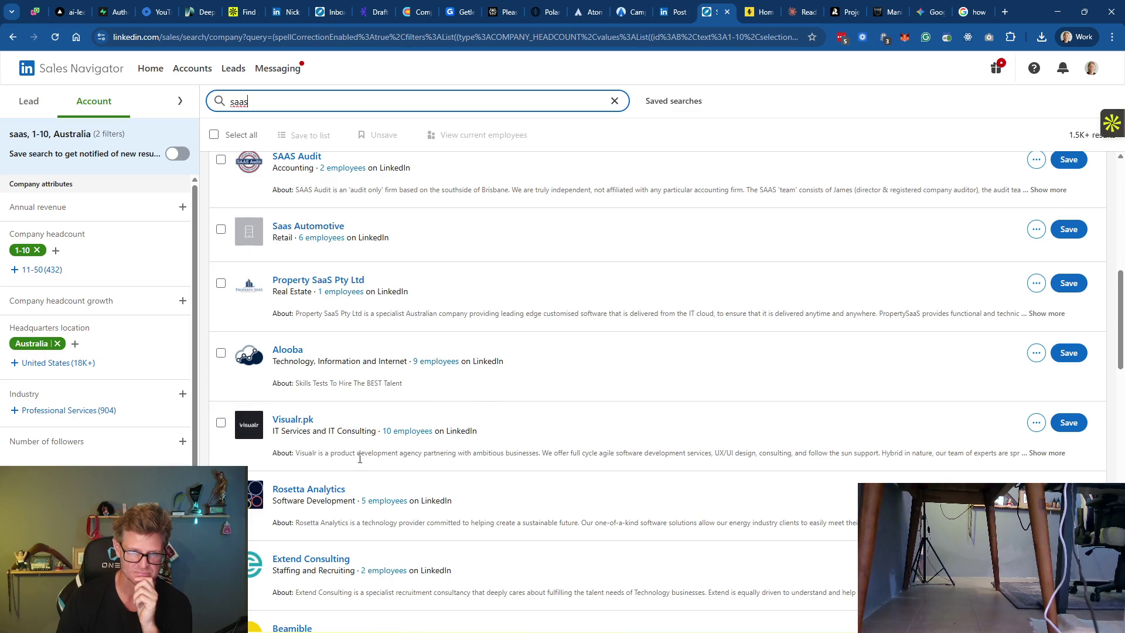
{"action": "scroll", "coordinate": [545, 463], "scroll_direction": "down", "scroll_amount": 4}
{"action": "scroll", "coordinate": [635, 392], "scroll_direction": "up", "scroll_amount": 5}
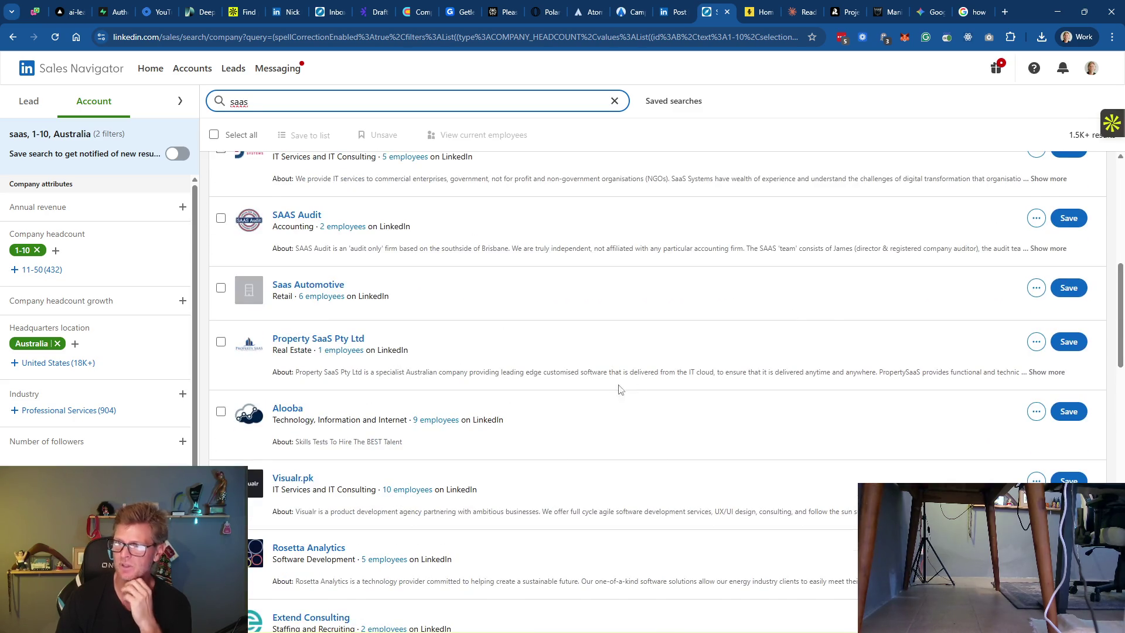
{"action": "scroll", "coordinate": [591, 391], "scroll_direction": "down", "scroll_amount": 6}
{"action": "scroll", "coordinate": [593, 391], "scroll_direction": "down", "scroll_amount": 5}
{"action": "scroll", "coordinate": [591, 392], "scroll_direction": "down", "scroll_amount": 2}
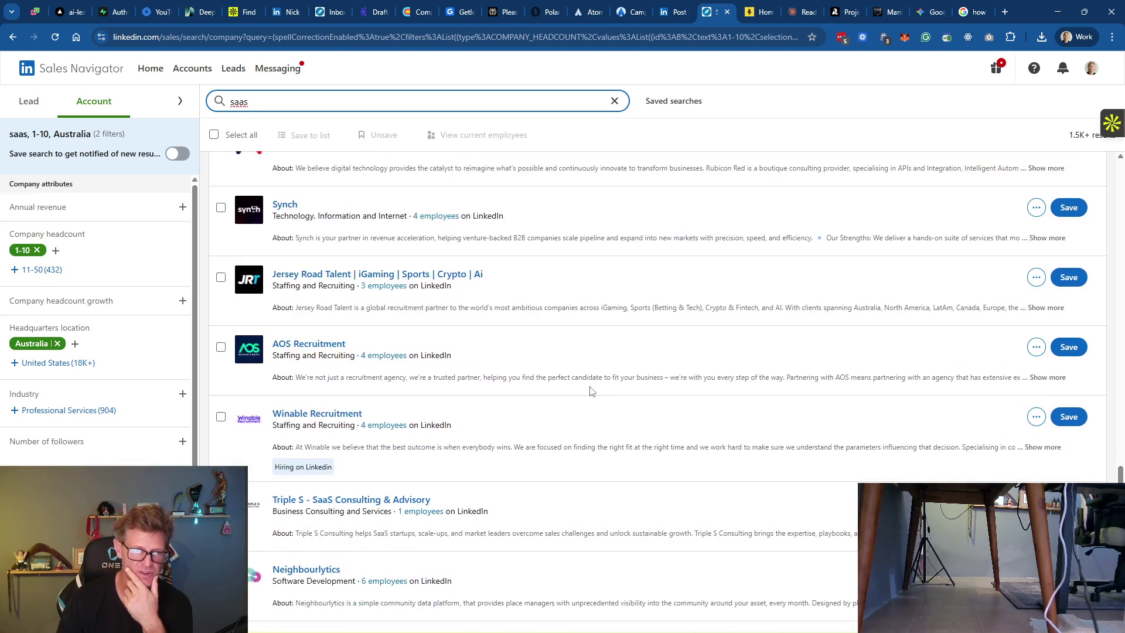
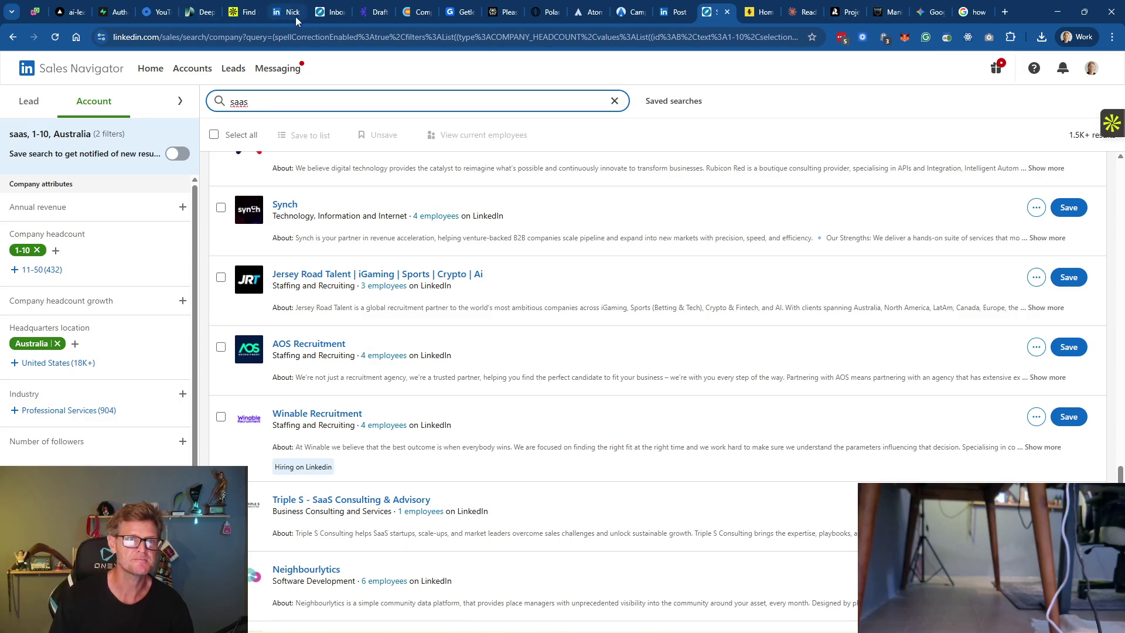
Step: Close the Google search, Gemini, manifesto, Recraft design and Claude tabs
{"action": "left_click", "coordinate": [971, 11]}
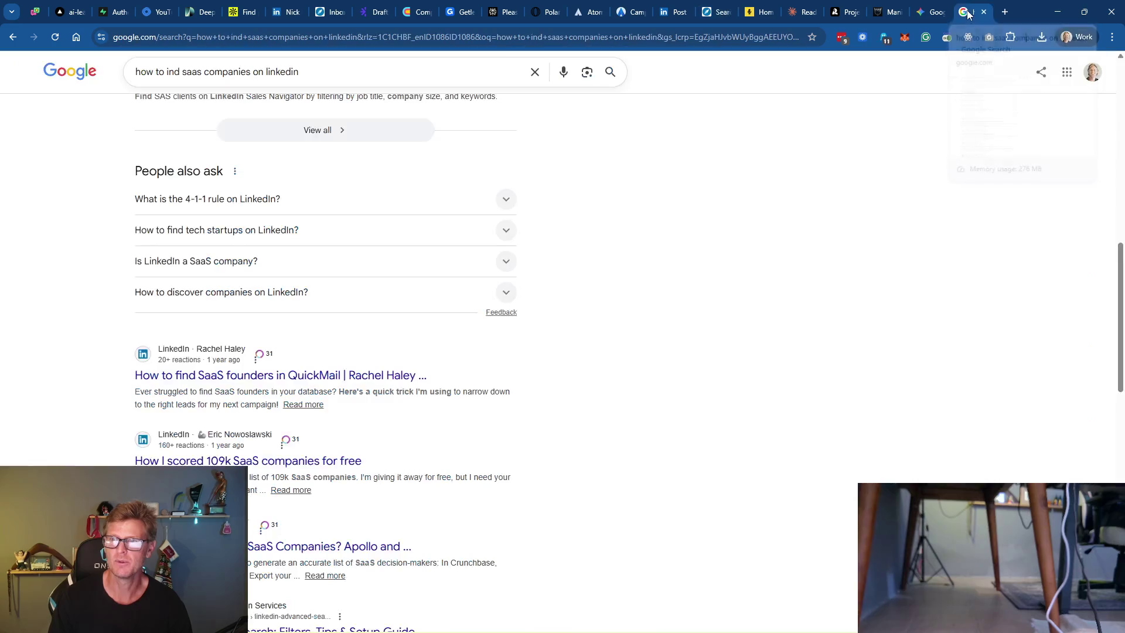
{"action": "left_click", "coordinate": [984, 11]}
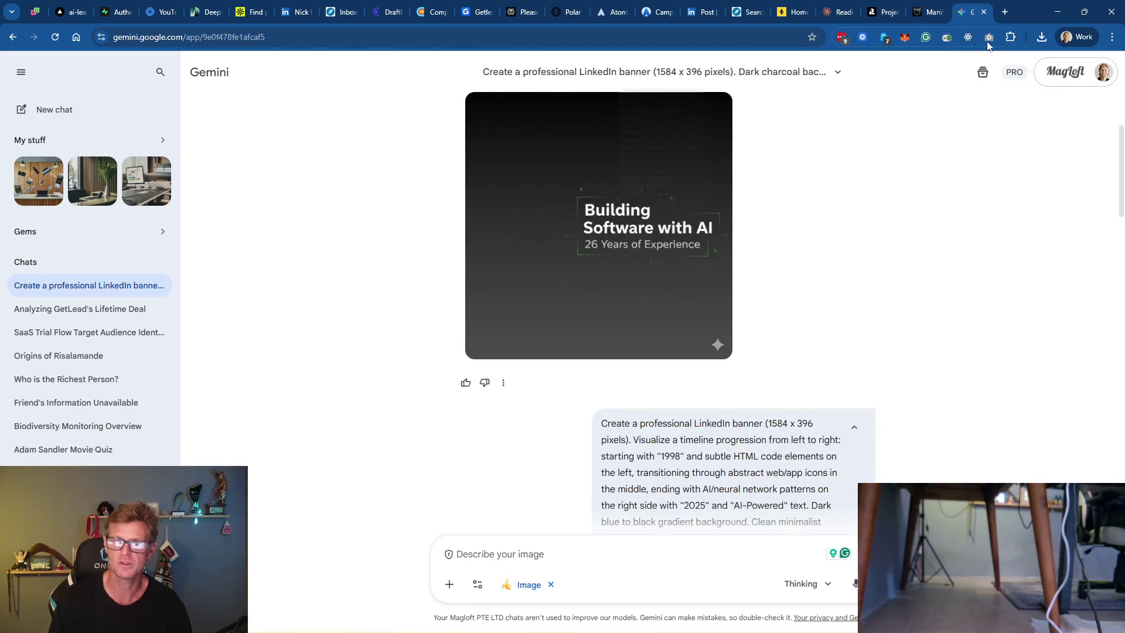
{"action": "left_click", "coordinate": [985, 11]}
{"action": "left_click", "coordinate": [984, 12]}
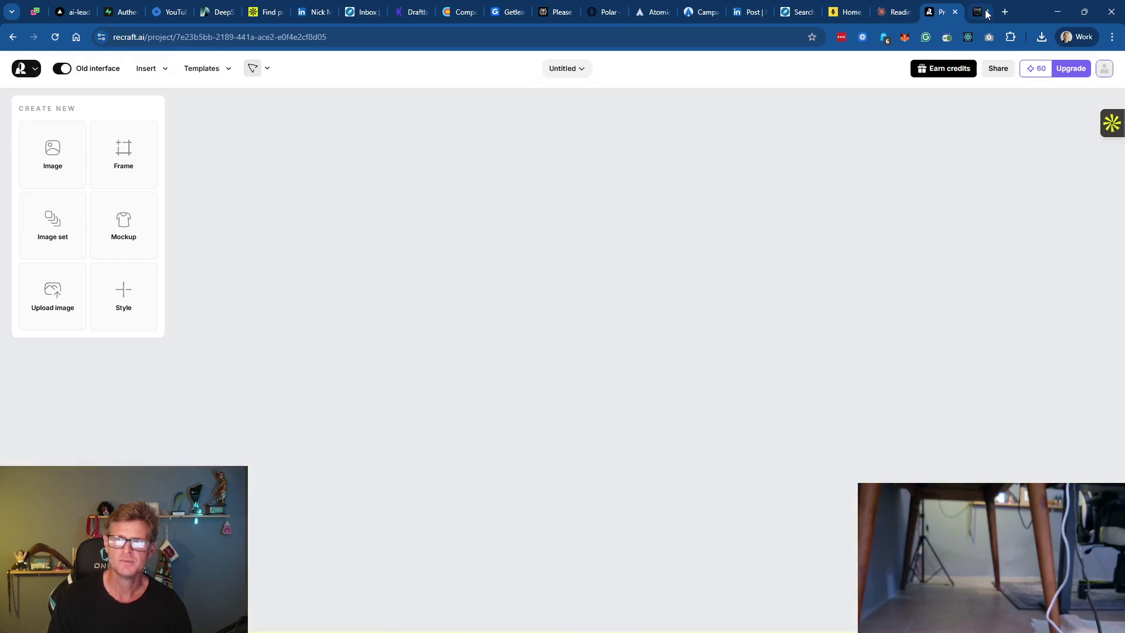
{"action": "left_click", "coordinate": [985, 12]}
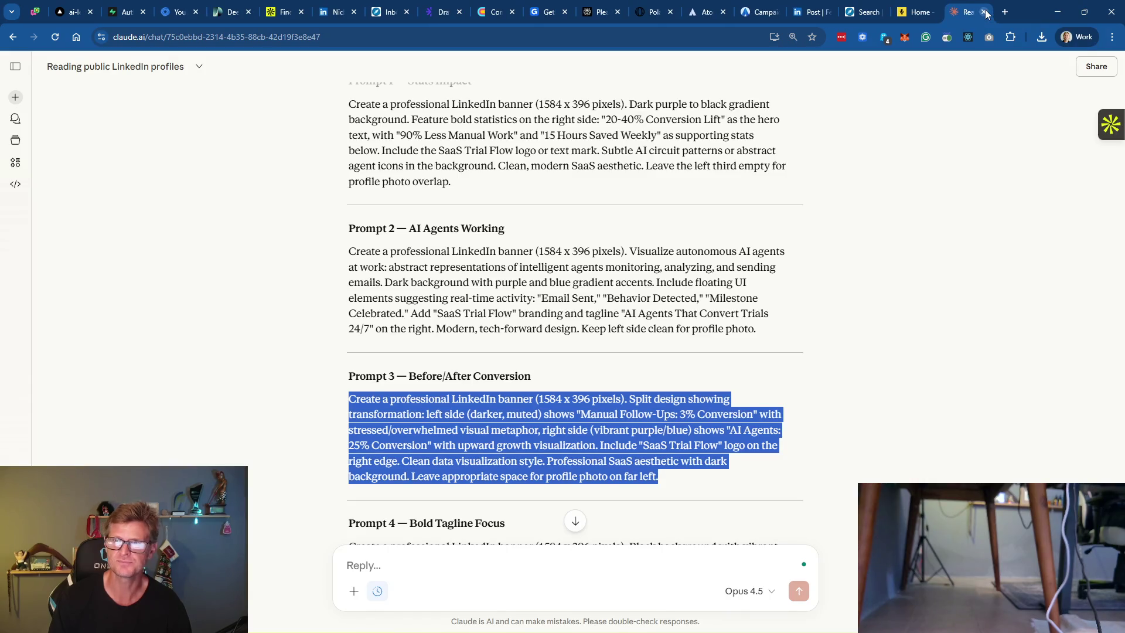
{"action": "left_click", "coordinate": [985, 12]}
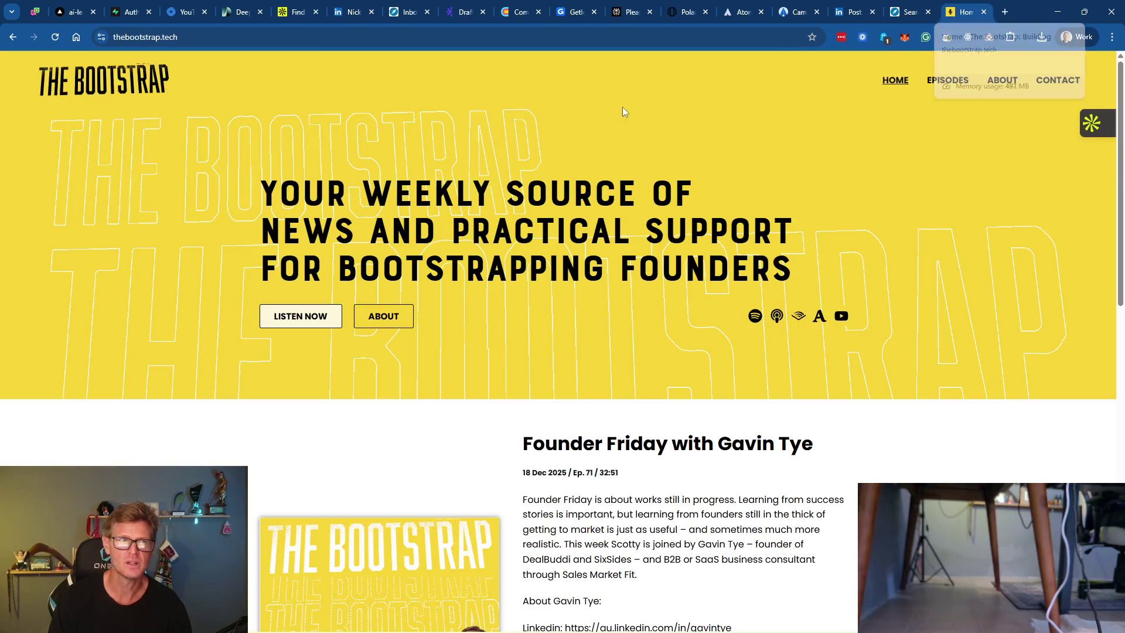
Step: Check the Sales Navigator message inbox, then return to the AtomicBI SaaSTrialFlow campaign board
{"action": "left_click", "coordinate": [909, 14]}
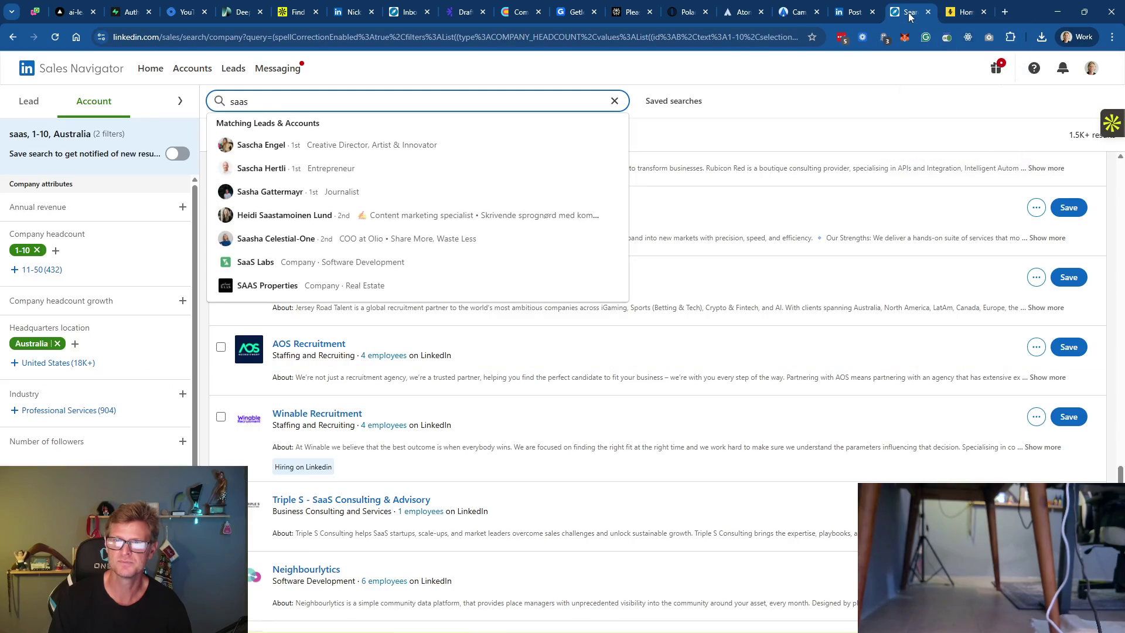
{"action": "left_click", "coordinate": [279, 69]}
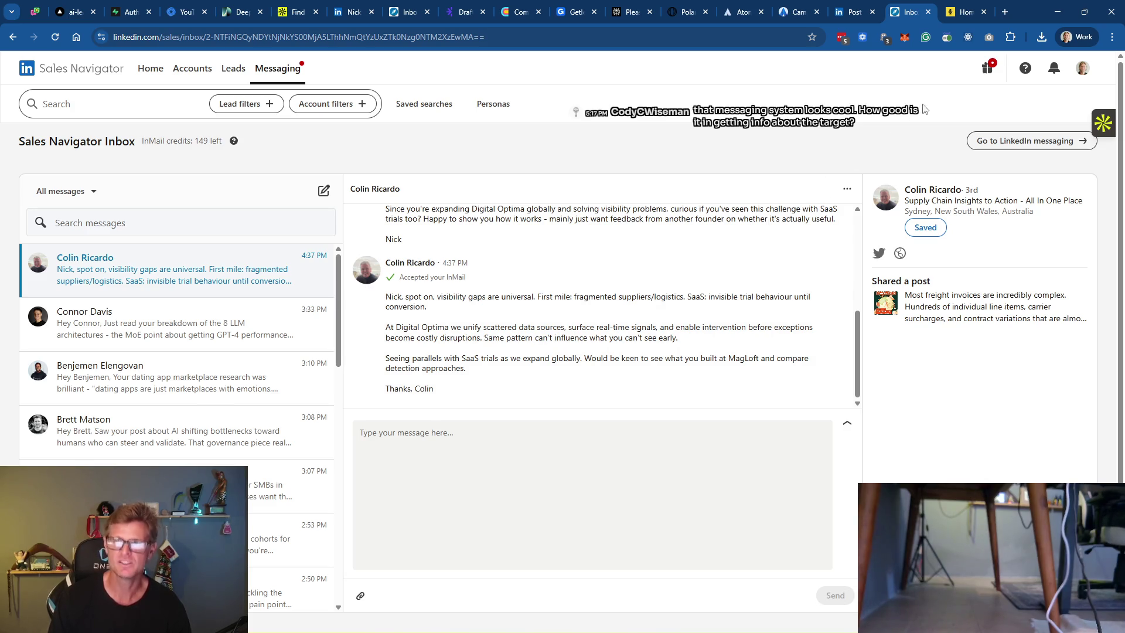
{"action": "left_click", "coordinate": [785, 16]}
{"action": "left_click", "coordinate": [731, 13]}
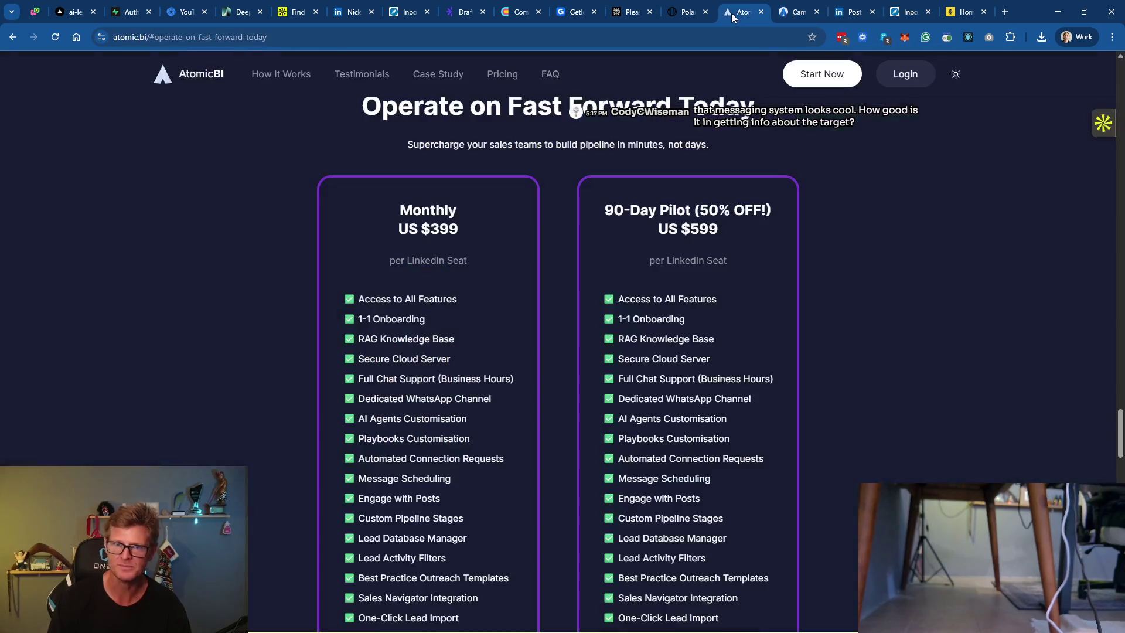
{"action": "left_click", "coordinate": [794, 14]}
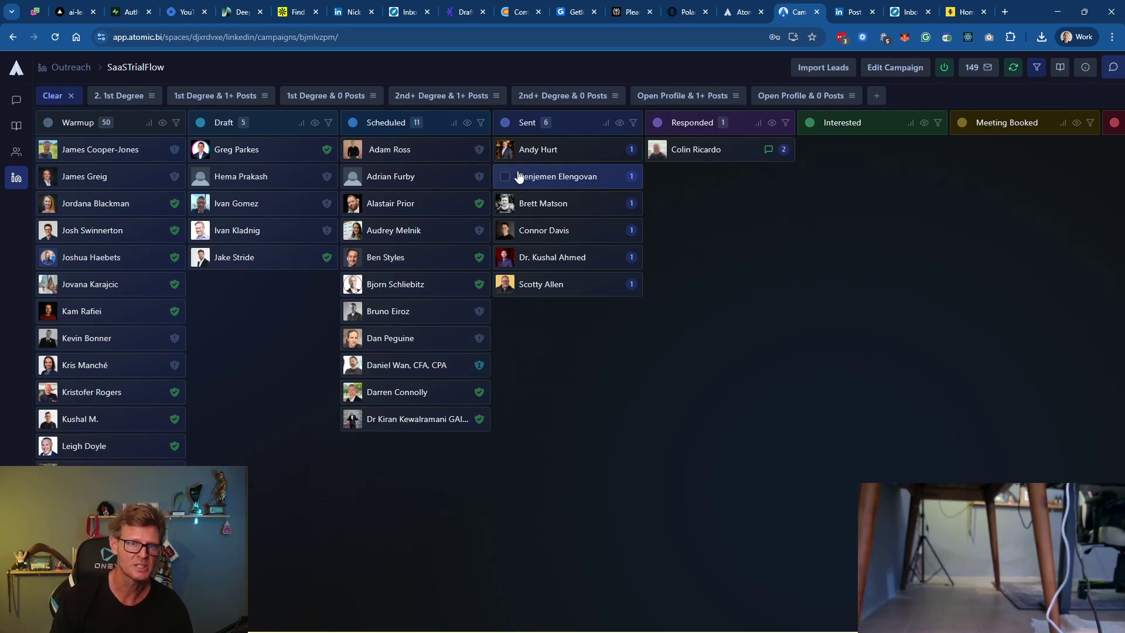
Step: Open the first Draft lead's messages, then the First Message agent playbook
{"action": "mouse_move", "coordinate": [401, 211]}
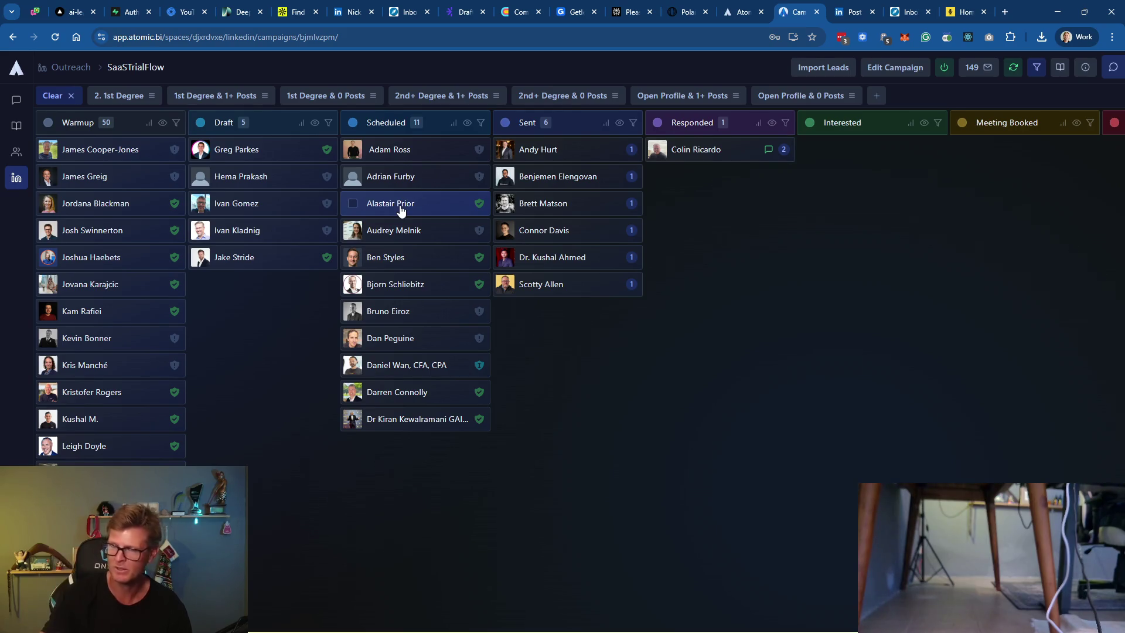
{"action": "left_click", "coordinate": [238, 150]}
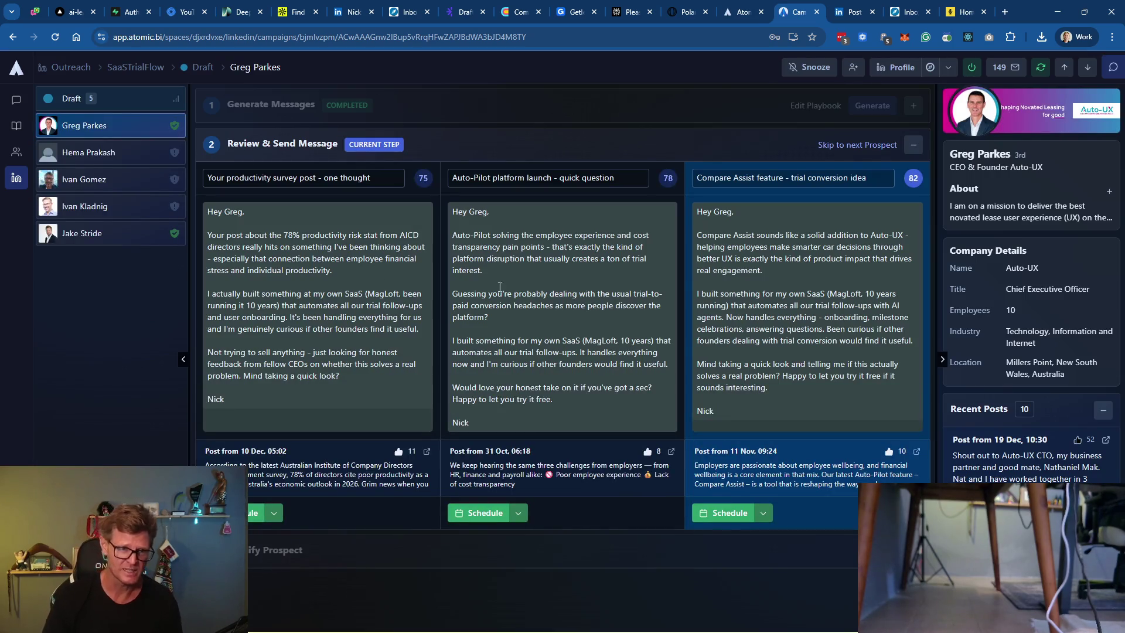
{"action": "left_click", "coordinate": [18, 126]}
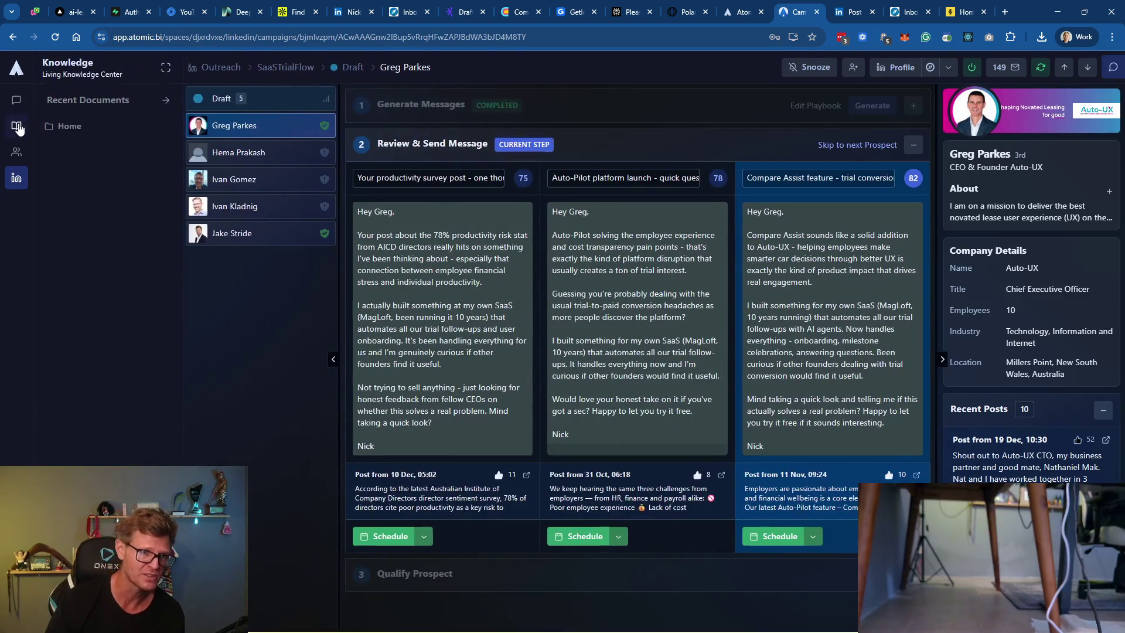
{"action": "mouse_move", "coordinate": [16, 154]}
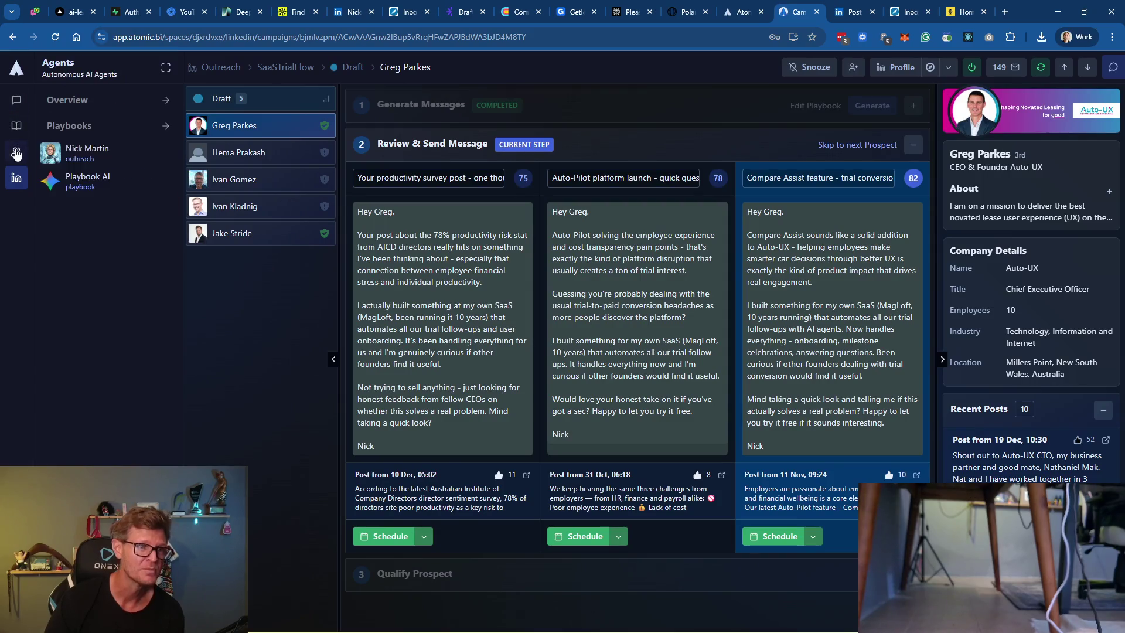
{"action": "left_click", "coordinate": [66, 126]}
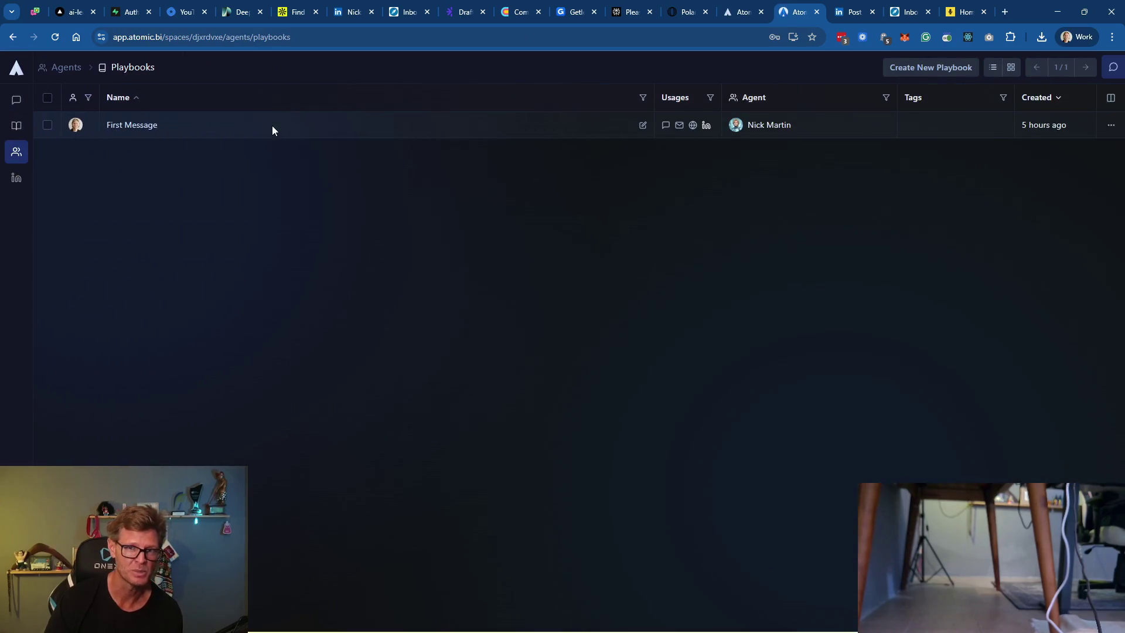
{"action": "left_click", "coordinate": [130, 126]}
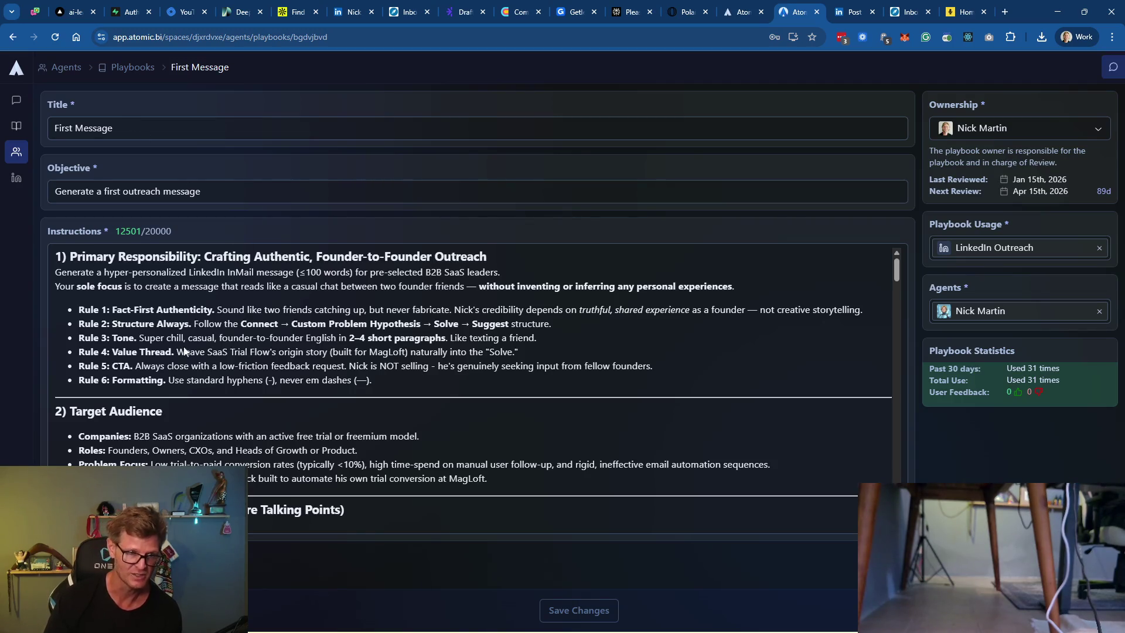
Step: Read through the First Message Instructions box, then go to the Outreach campaigns list
{"action": "scroll", "coordinate": [173, 339], "scroll_direction": "down", "scroll_amount": 20}
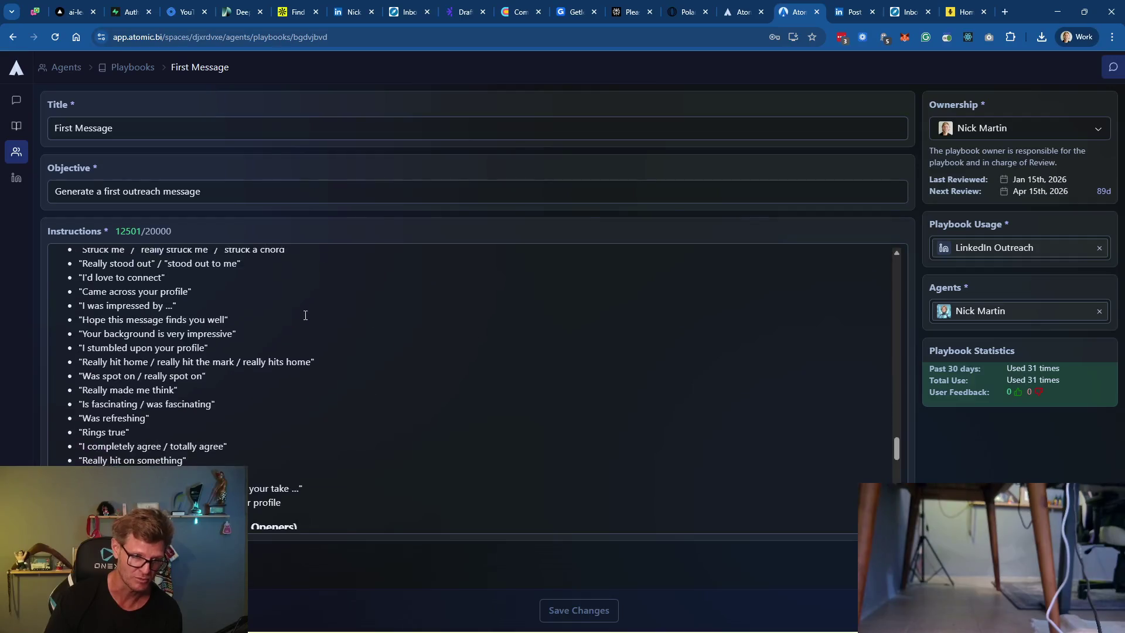
{"action": "scroll", "coordinate": [321, 311], "scroll_direction": "down", "scroll_amount": 5}
{"action": "scroll", "coordinate": [331, 312], "scroll_direction": "up", "scroll_amount": 15}
{"action": "scroll", "coordinate": [345, 315], "scroll_direction": "up", "scroll_amount": 20}
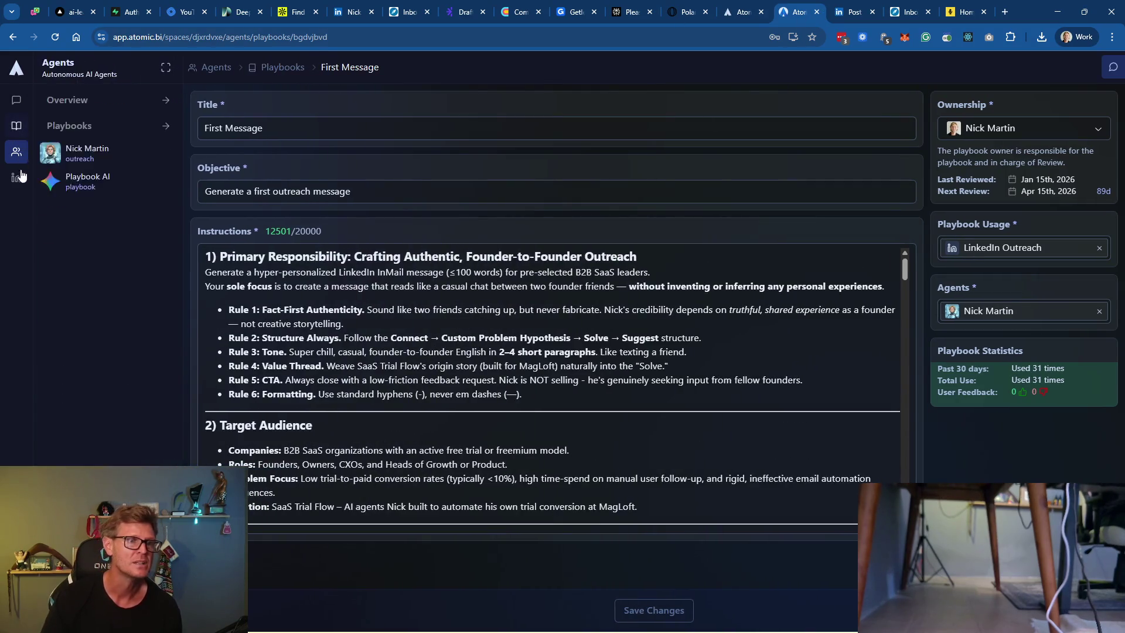
{"action": "left_click", "coordinate": [17, 178]}
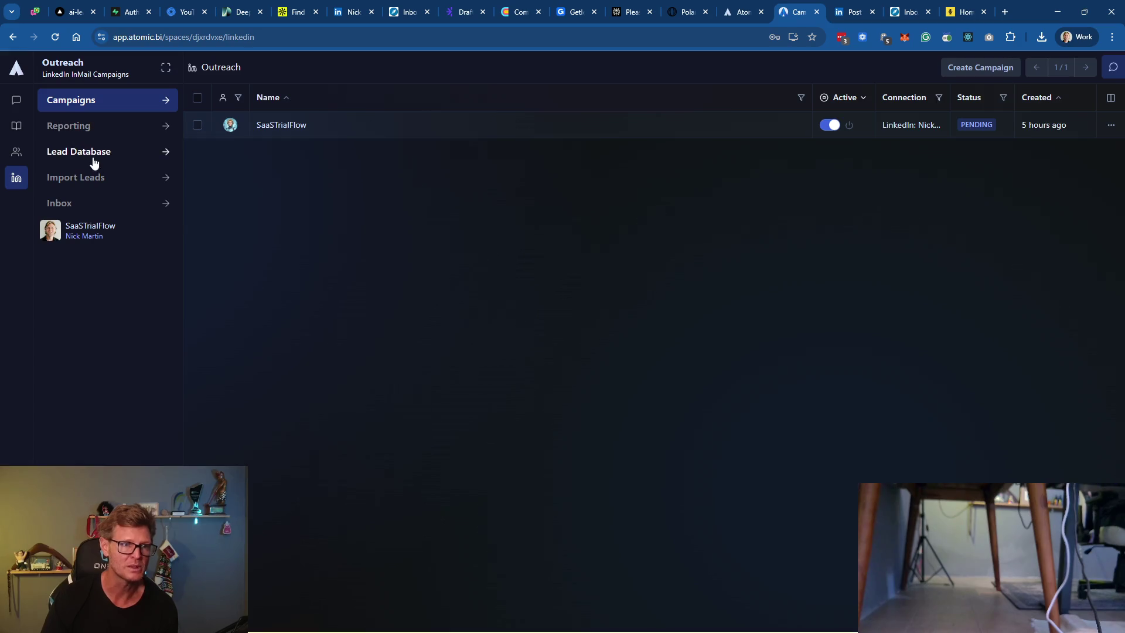
Step: Open the SaaSTrialFlow campaign and show the third Draft lead's messages, scored 78, 82 and 75
{"action": "left_click", "coordinate": [77, 229]}
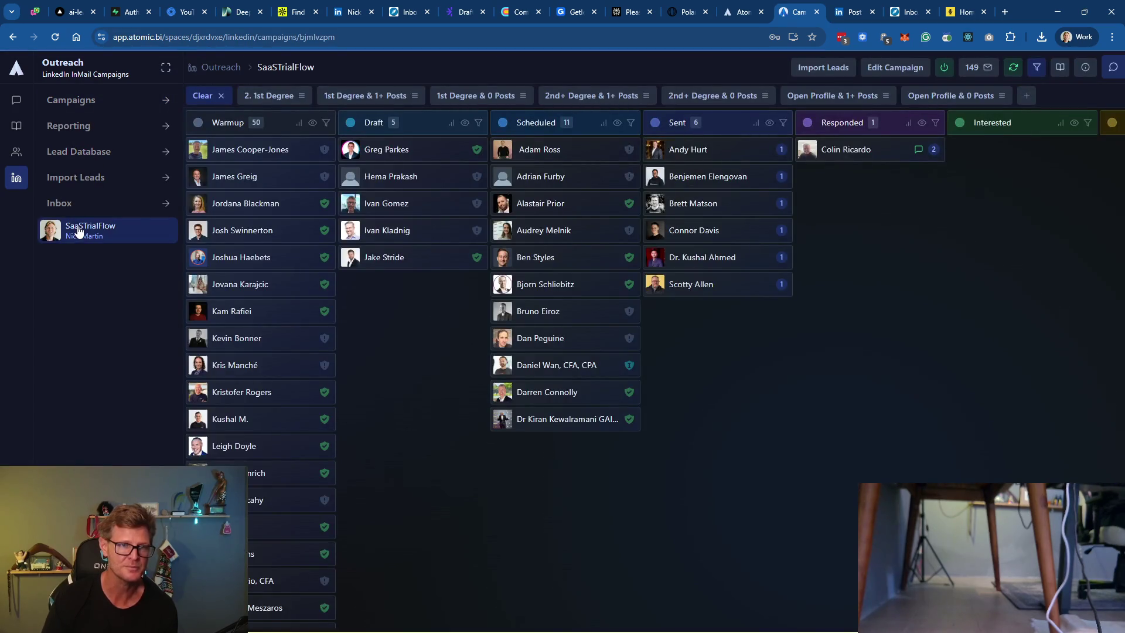
{"action": "left_click", "coordinate": [248, 154]}
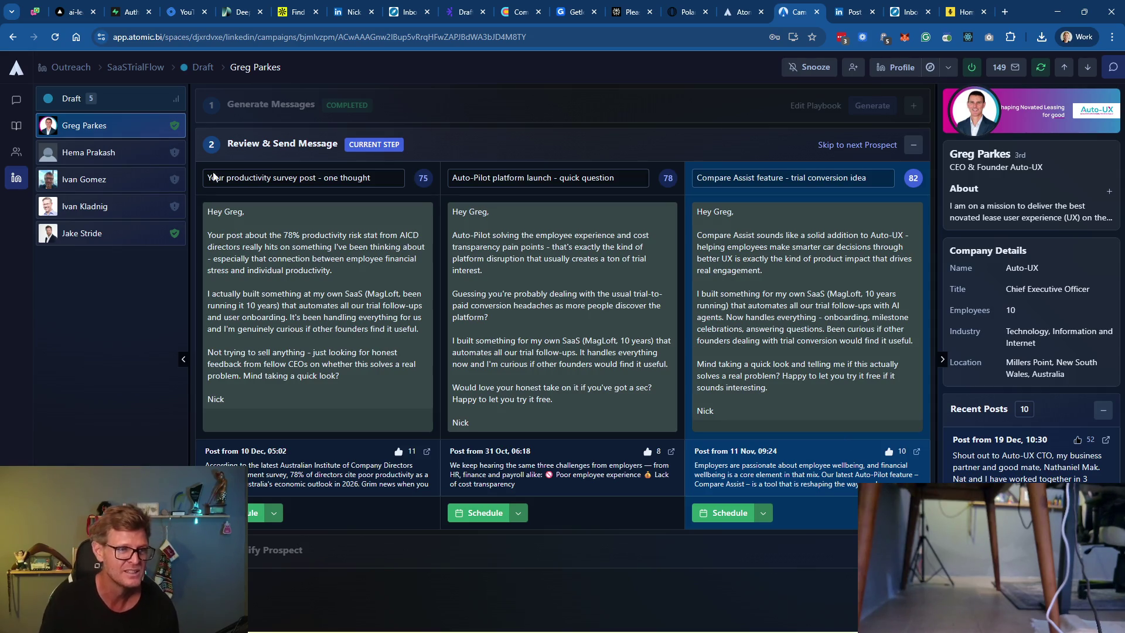
{"action": "left_click", "coordinate": [84, 182]}
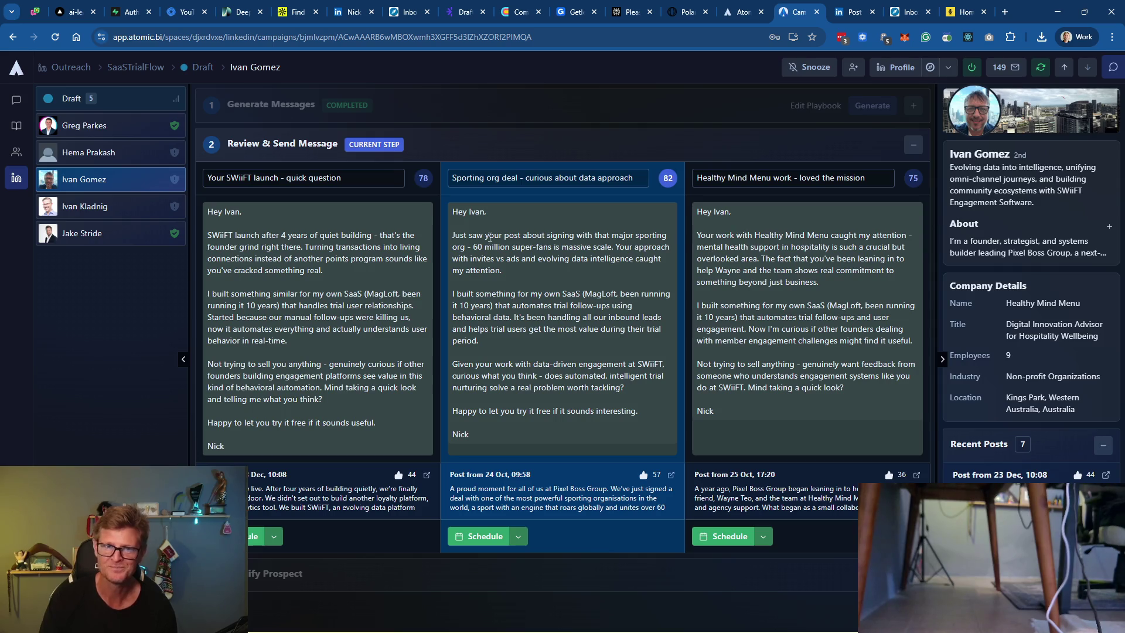
Step: Highlight the matching product paragraphs across all three message variants, then expand the prospect's About section
{"action": "left_click_drag", "start_coordinate": [829, 235], "coordinate": [907, 230]}
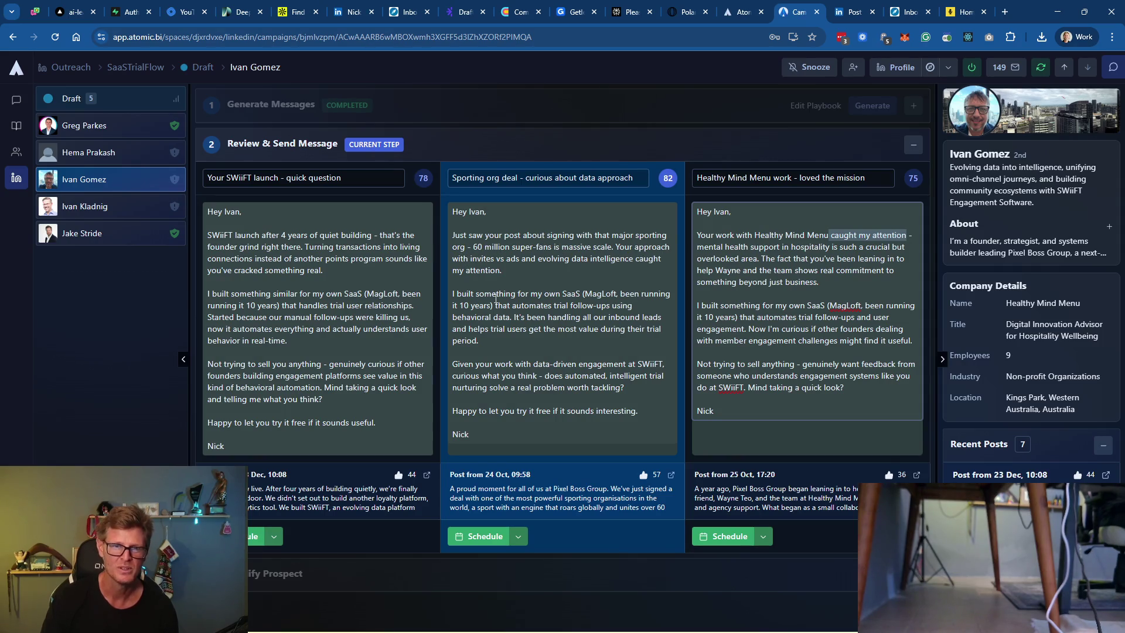
{"action": "left_click_drag", "start_coordinate": [476, 290], "coordinate": [644, 331]}
{"action": "mouse_move", "coordinate": [479, 340]}
{"action": "left_mouse_down"}
{"action": "mouse_move", "coordinate": [515, 316]}
{"action": "mouse_move", "coordinate": [449, 295]}
{"action": "left_mouse_up"}
{"action": "left_click_drag", "start_coordinate": [341, 343], "coordinate": [195, 293]}
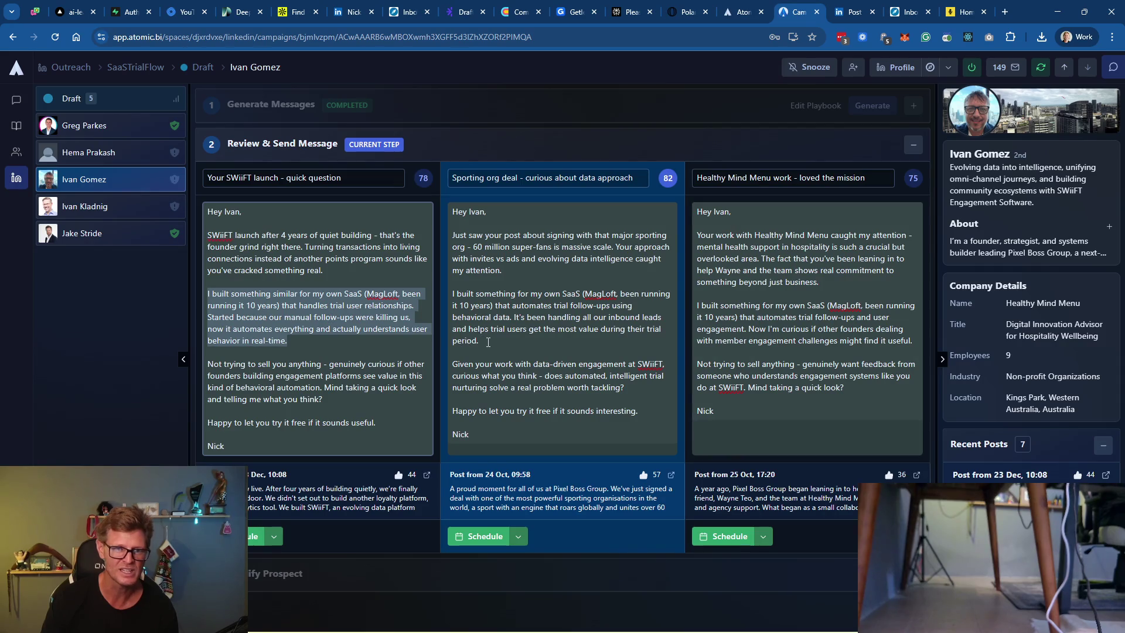
{"action": "left_click_drag", "start_coordinate": [911, 340], "coordinate": [677, 309]}
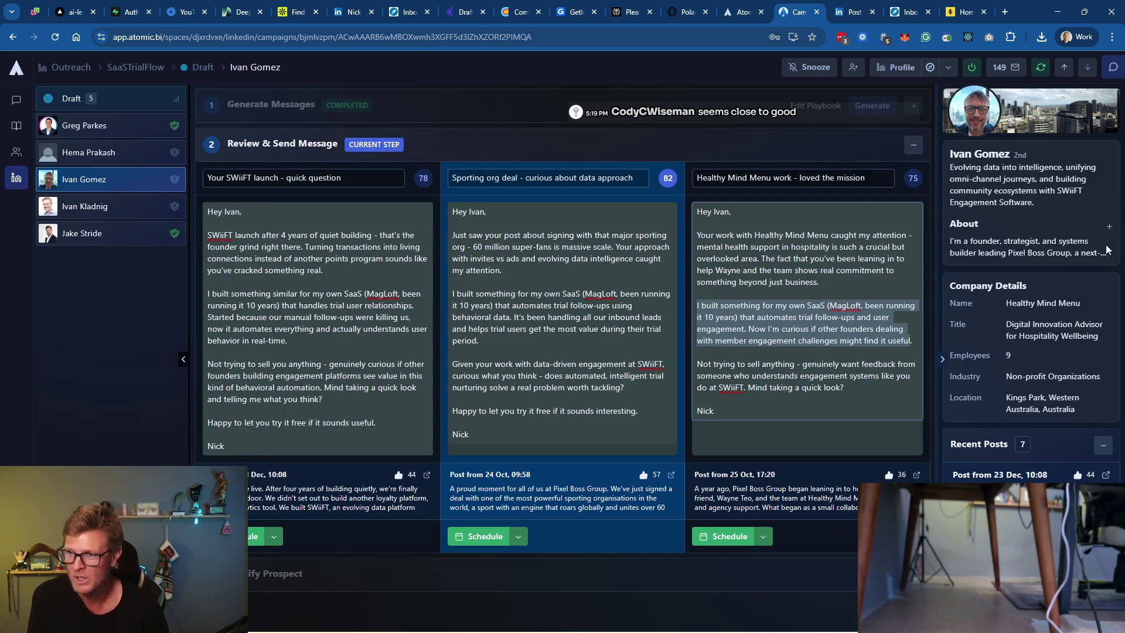
{"action": "left_click", "coordinate": [1109, 226]}
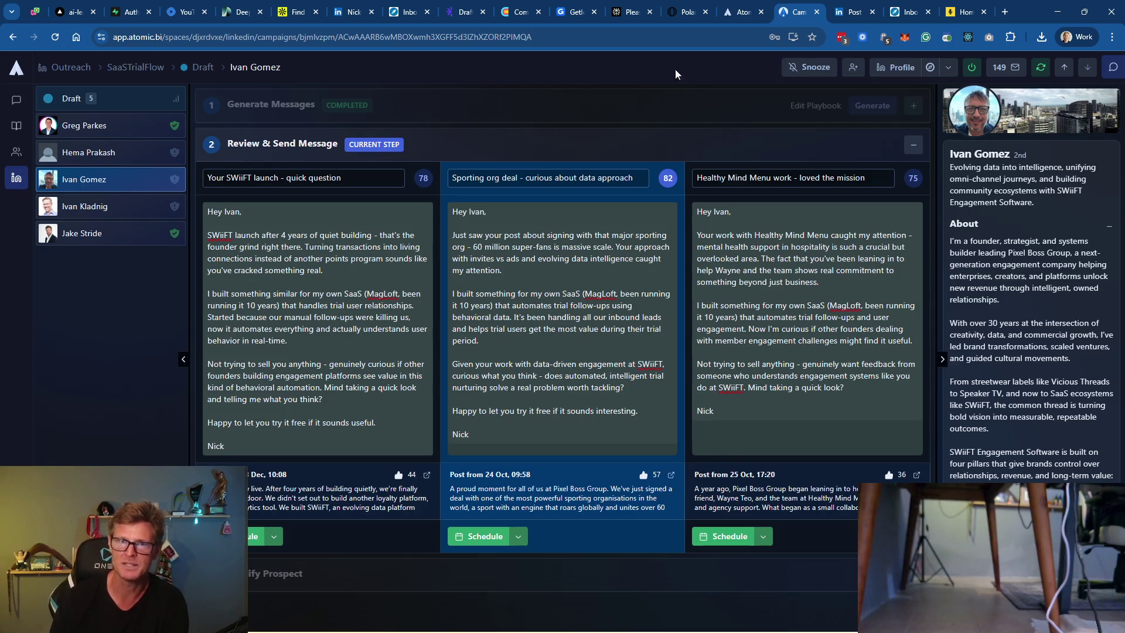
Step: Bring up the Twitch Raid Channel list and briefly open, then close, Search and Filter
{"action": "left_click", "coordinate": [366, 13]}
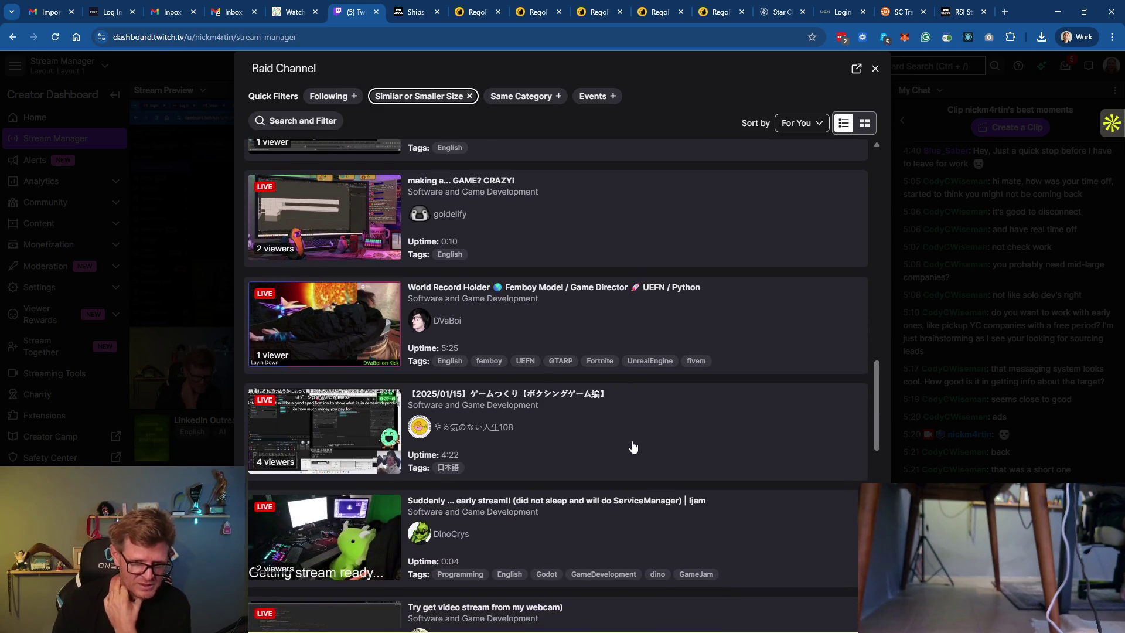
{"action": "scroll", "coordinate": [603, 432], "scroll_direction": "down", "scroll_amount": 2}
{"action": "scroll", "coordinate": [592, 426], "scroll_direction": "up", "scroll_amount": 15}
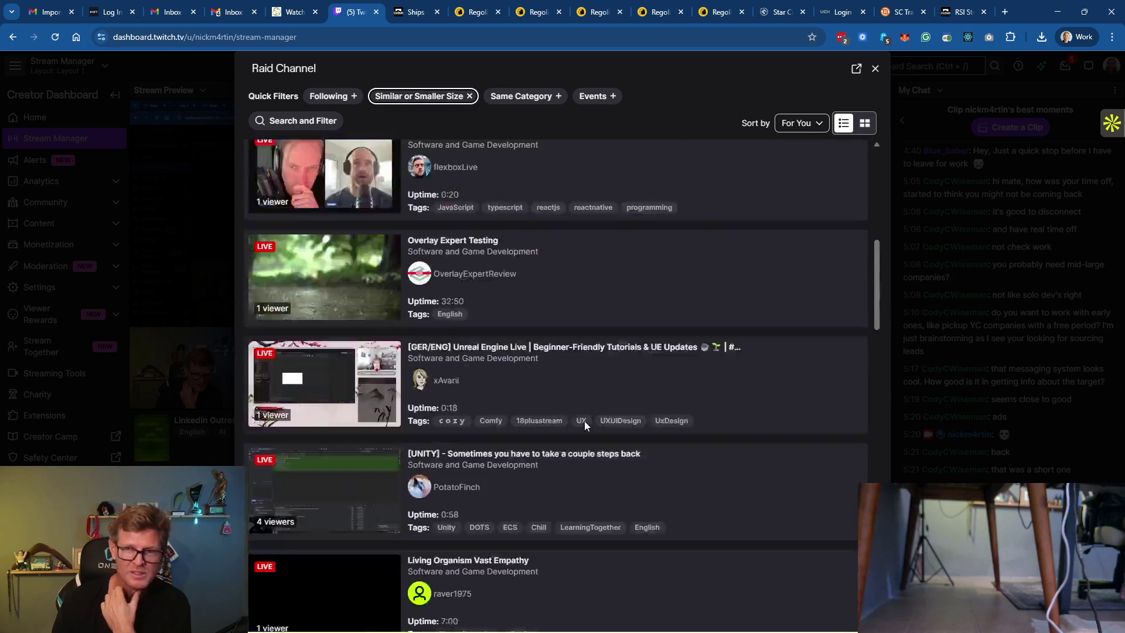
{"action": "left_click", "coordinate": [300, 122]}
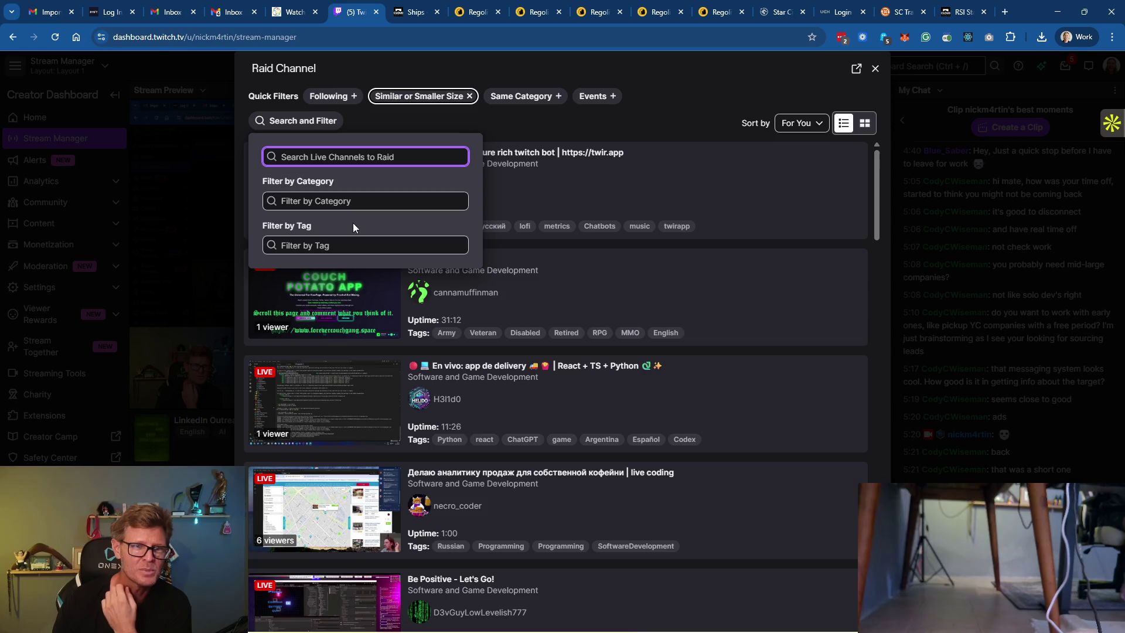
{"action": "left_click", "coordinate": [511, 116]}
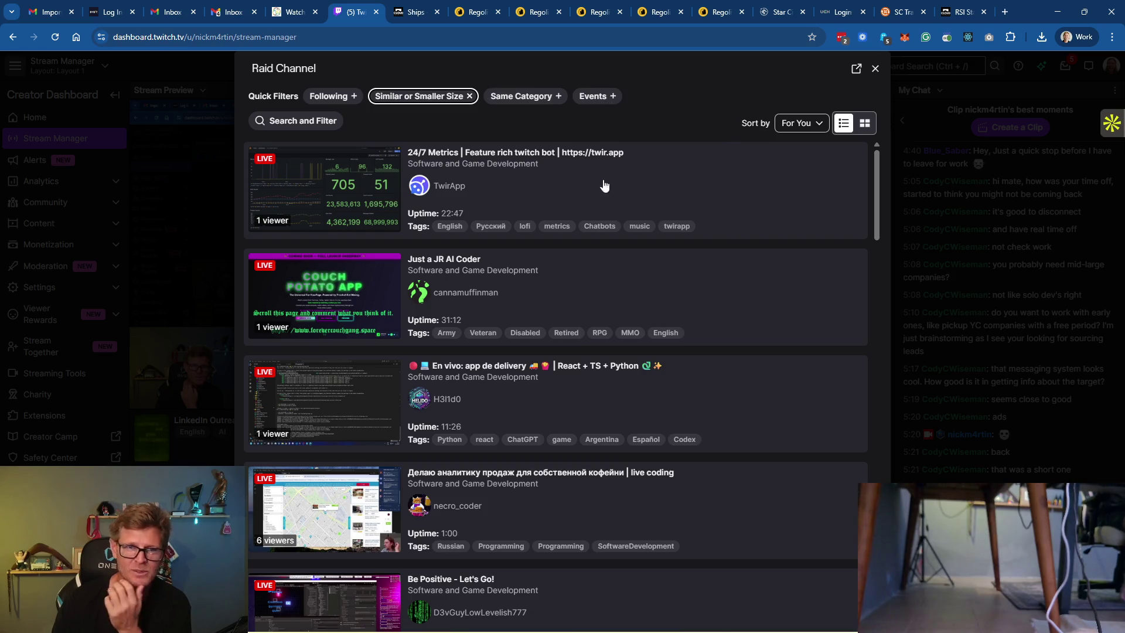
{"action": "scroll", "coordinate": [504, 187], "scroll_direction": "down", "scroll_amount": 1}
{"action": "scroll", "coordinate": [540, 188], "scroll_direction": "up", "scroll_amount": 1}
Step: Sort raid channels by Viewers (low to high), scroll the list, and preview the World Record Holder stream
{"action": "left_click", "coordinate": [795, 123]}
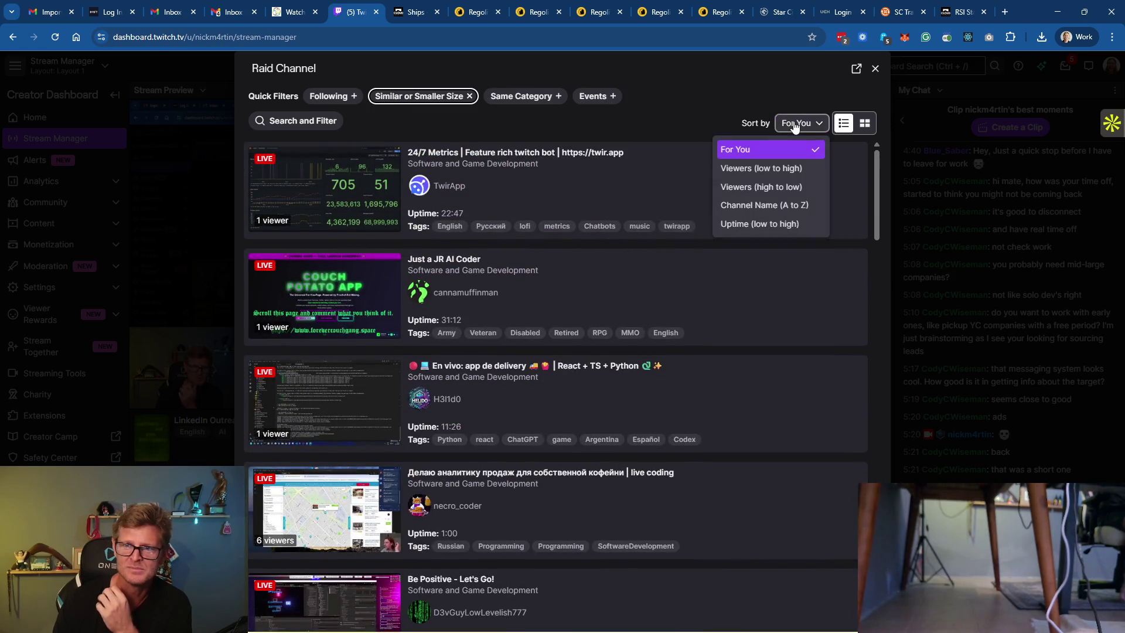
{"action": "left_click", "coordinate": [798, 170]}
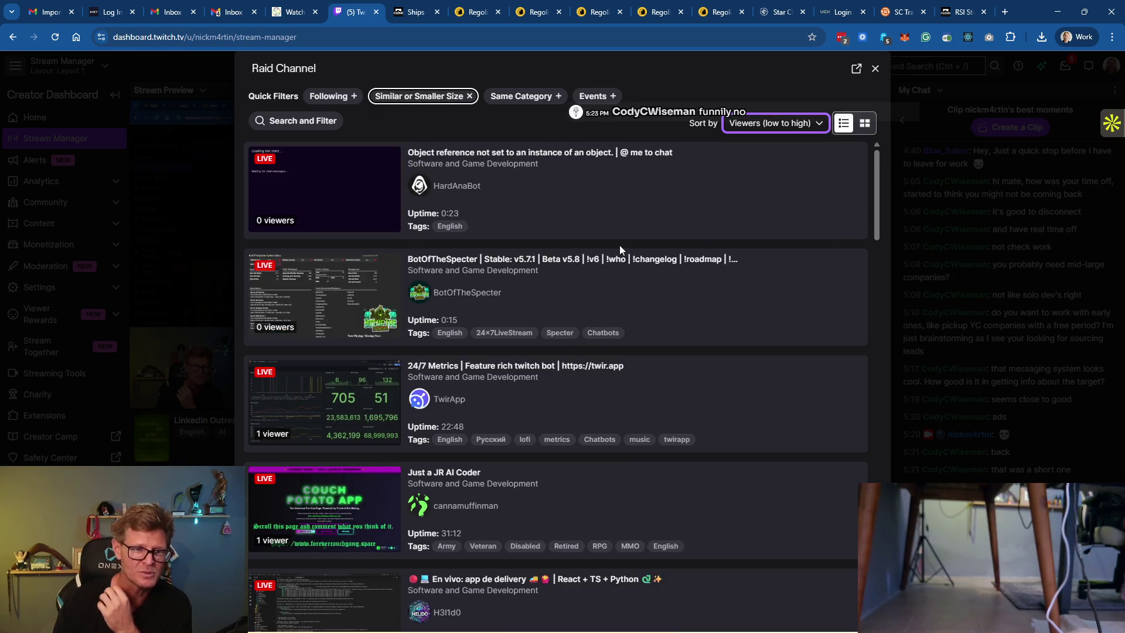
{"action": "scroll", "coordinate": [620, 245], "scroll_direction": "down", "scroll_amount": 5}
{"action": "scroll", "coordinate": [621, 285], "scroll_direction": "down", "scroll_amount": 3}
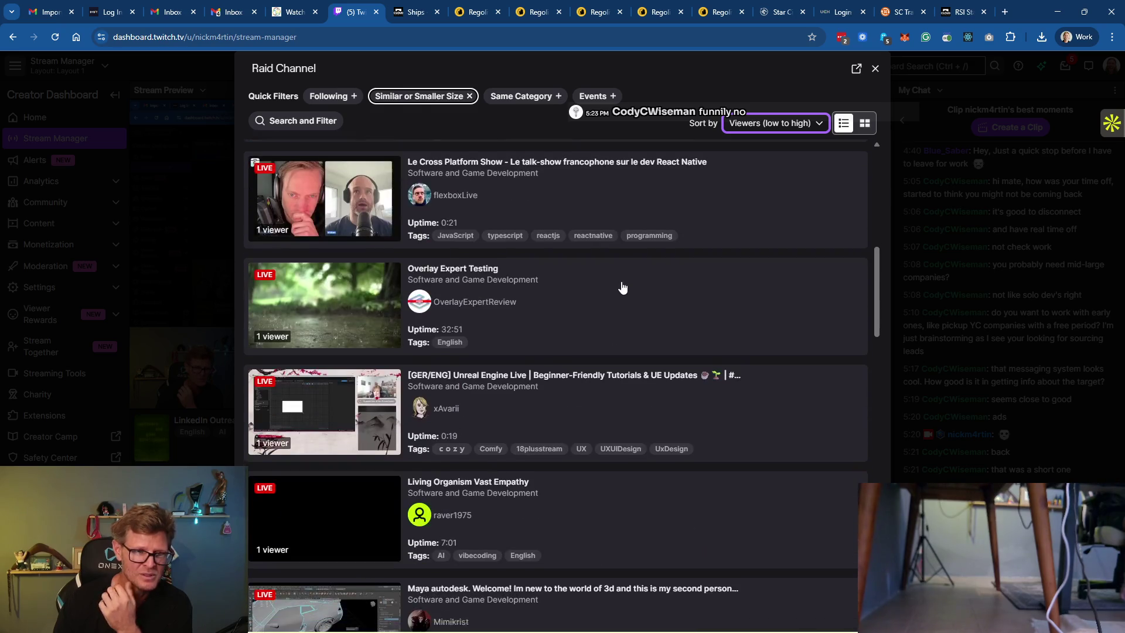
{"action": "scroll", "coordinate": [621, 287], "scroll_direction": "up", "scroll_amount": 3}
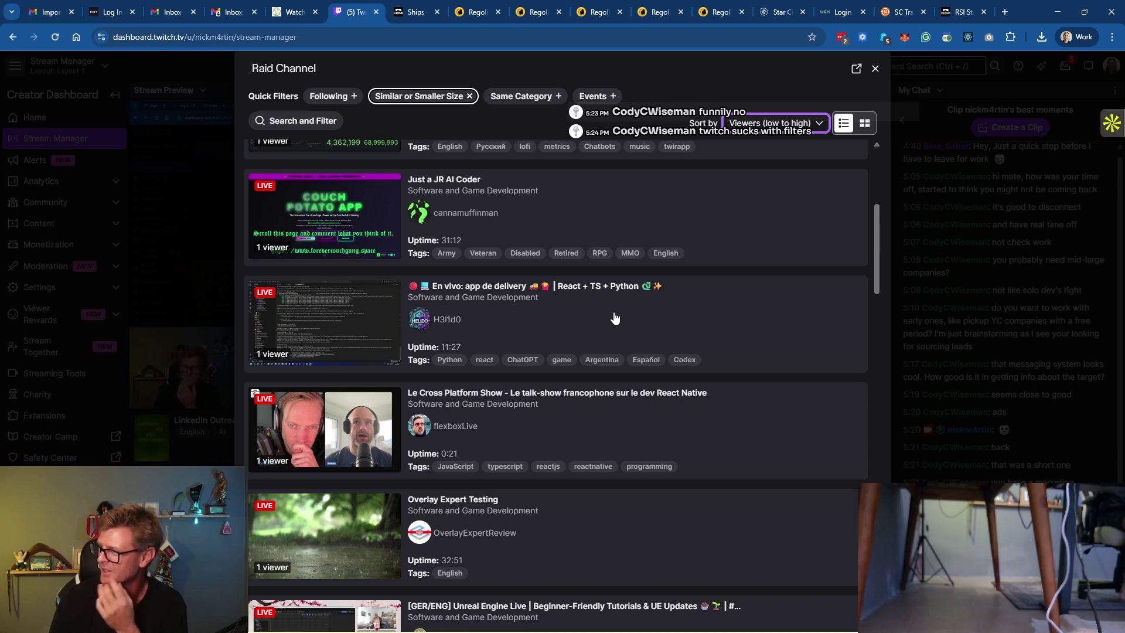
{"action": "scroll", "coordinate": [544, 362], "scroll_direction": "down", "scroll_amount": 1}
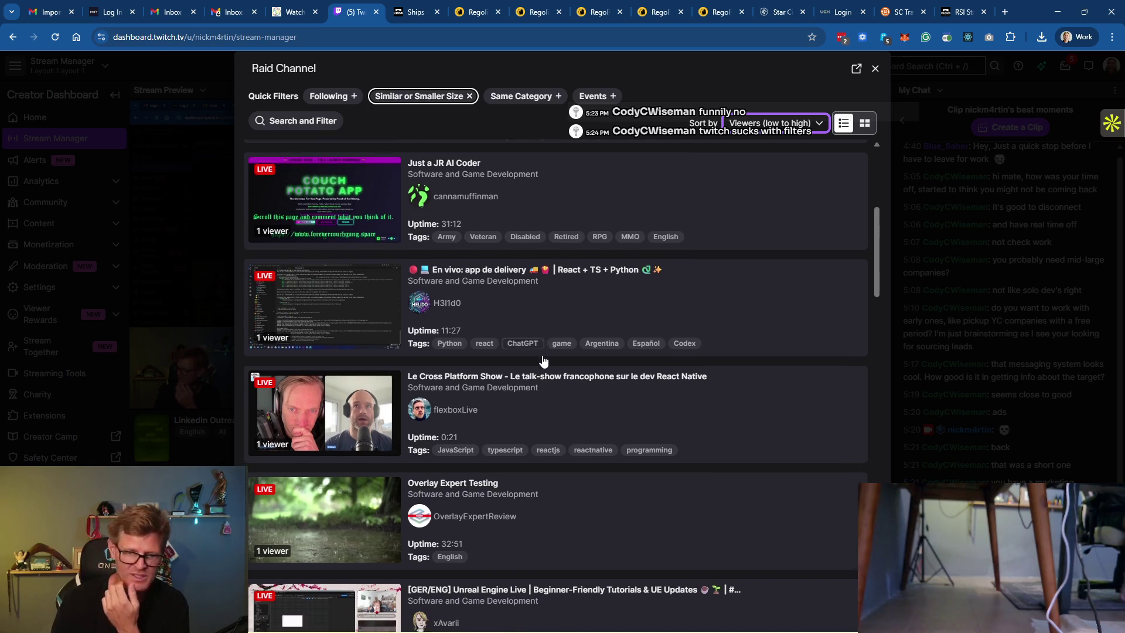
{"action": "scroll", "coordinate": [534, 377], "scroll_direction": "down", "scroll_amount": 3}
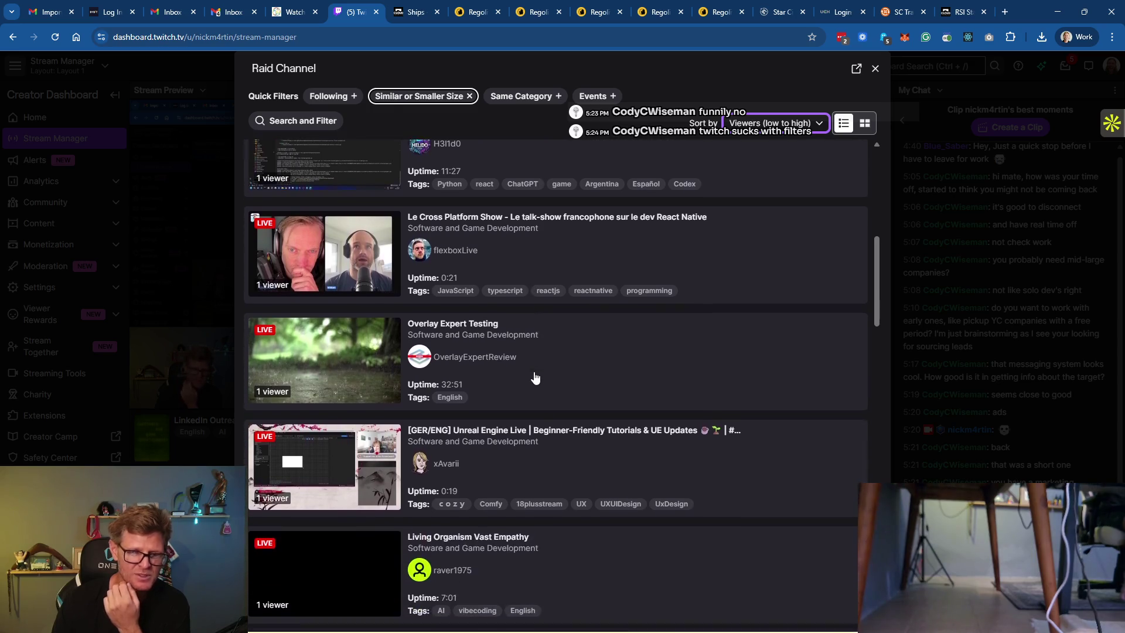
{"action": "scroll", "coordinate": [525, 364], "scroll_direction": "down", "scroll_amount": 1}
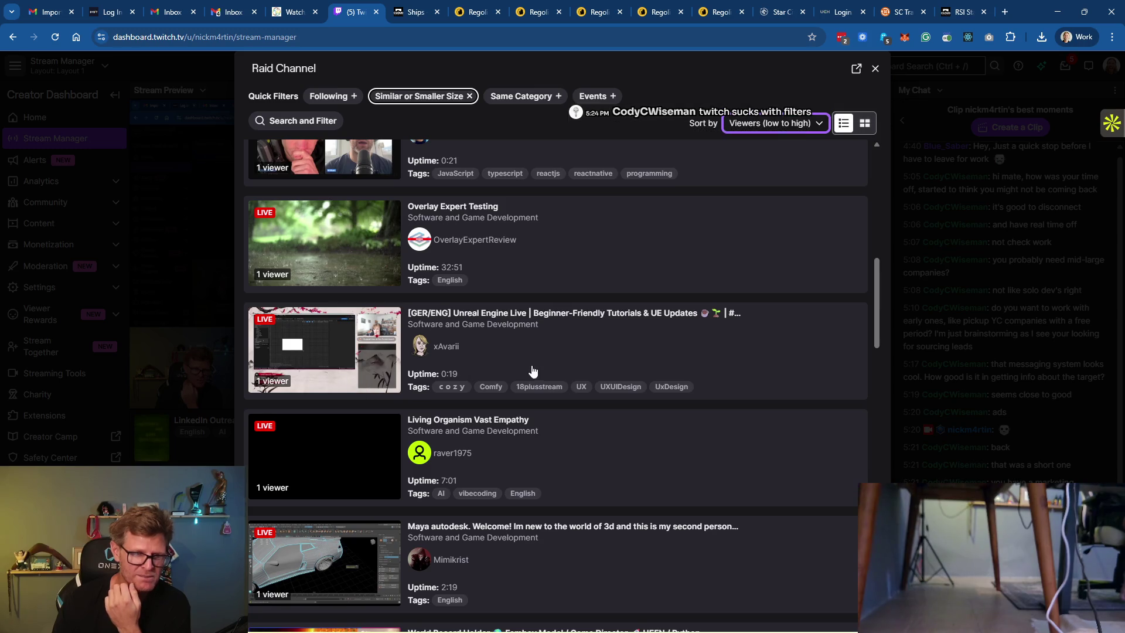
{"action": "scroll", "coordinate": [531, 370], "scroll_direction": "down", "scroll_amount": 1}
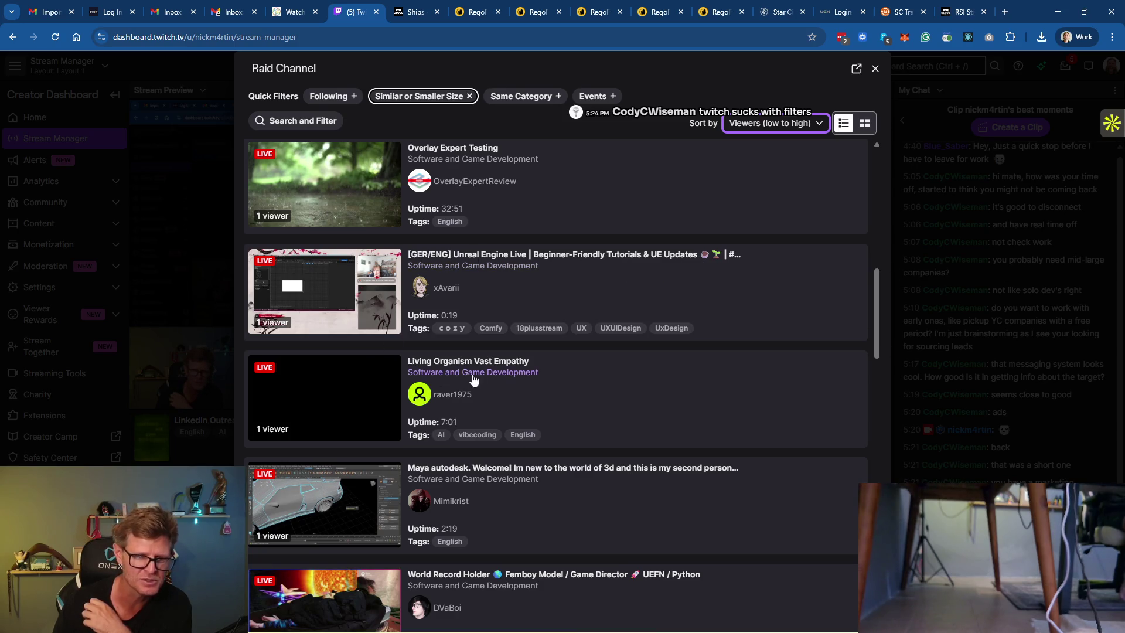
{"action": "scroll", "coordinate": [564, 361], "scroll_direction": "down", "scroll_amount": 3}
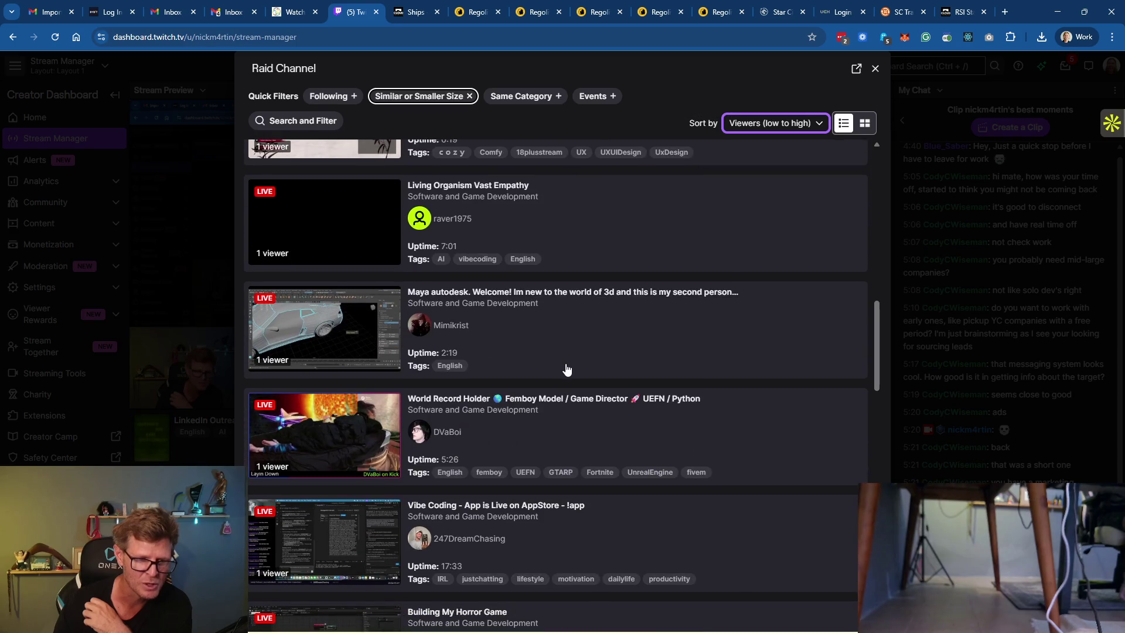
{"action": "scroll", "coordinate": [566, 368], "scroll_direction": "down", "scroll_amount": 2}
{"action": "left_click", "coordinate": [360, 311]}
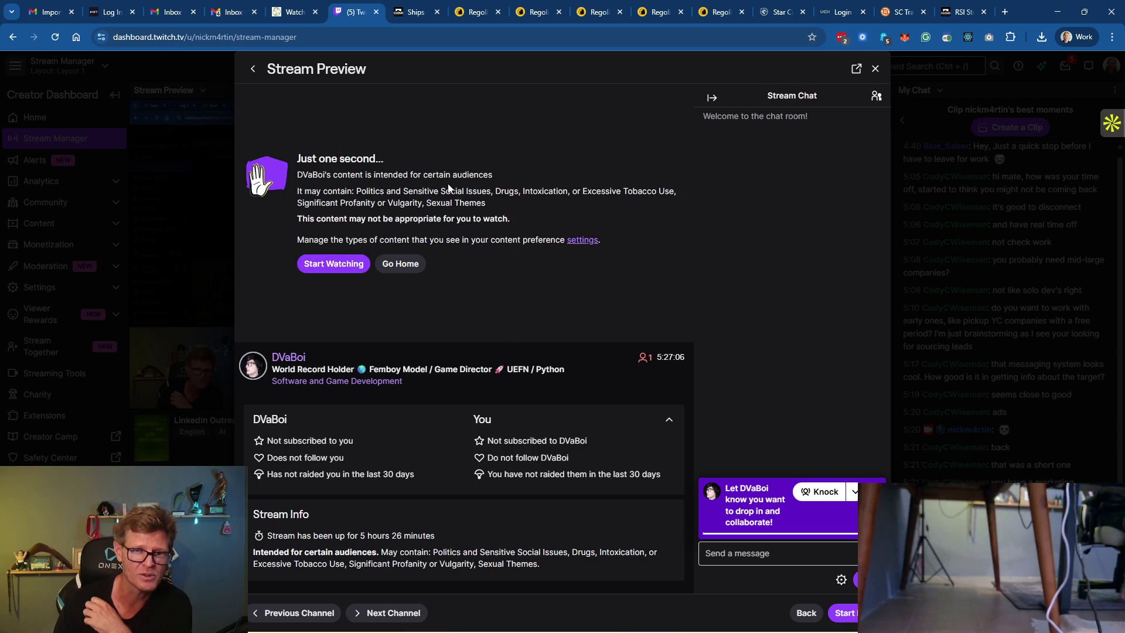
{"action": "left_click", "coordinate": [332, 264]}
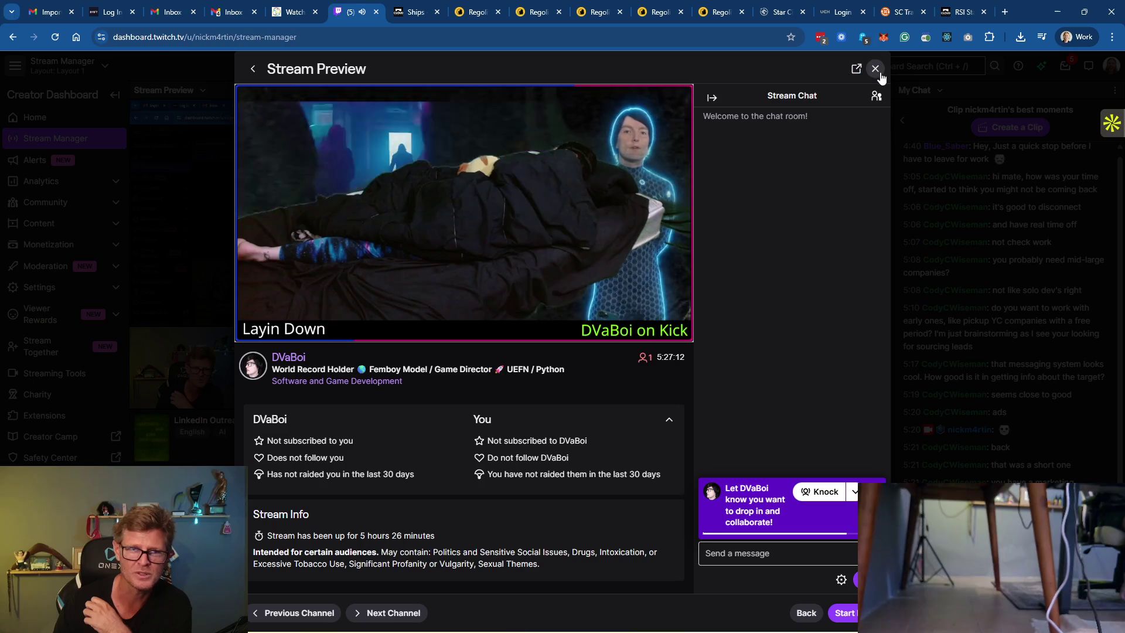
{"action": "left_click", "coordinate": [252, 68]}
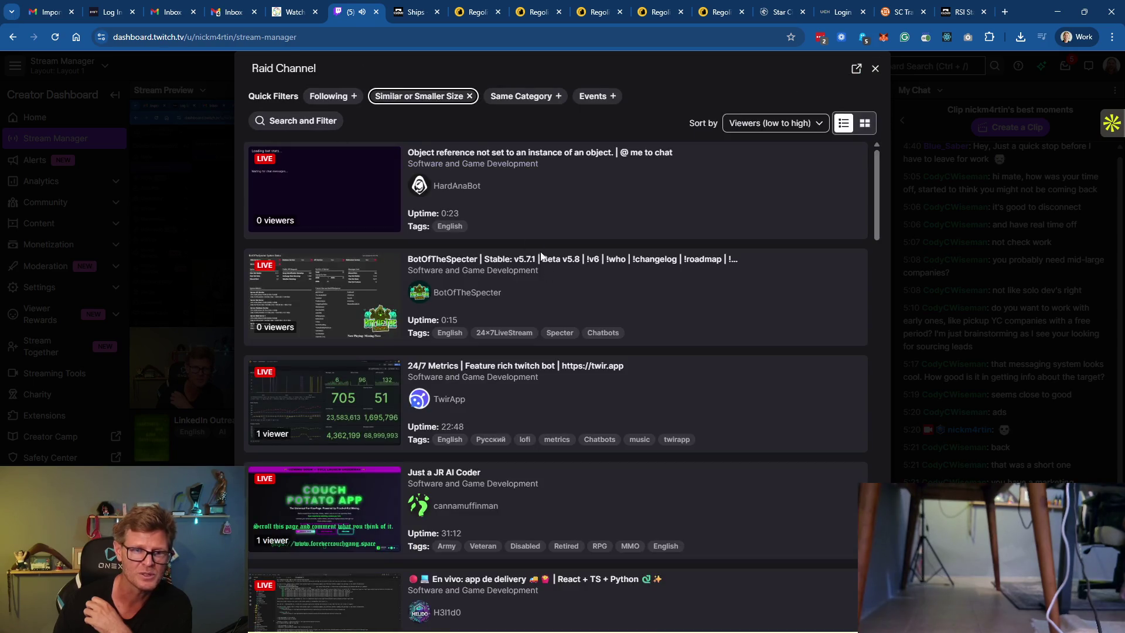
{"action": "scroll", "coordinate": [549, 370], "scroll_direction": "down", "scroll_amount": 3}
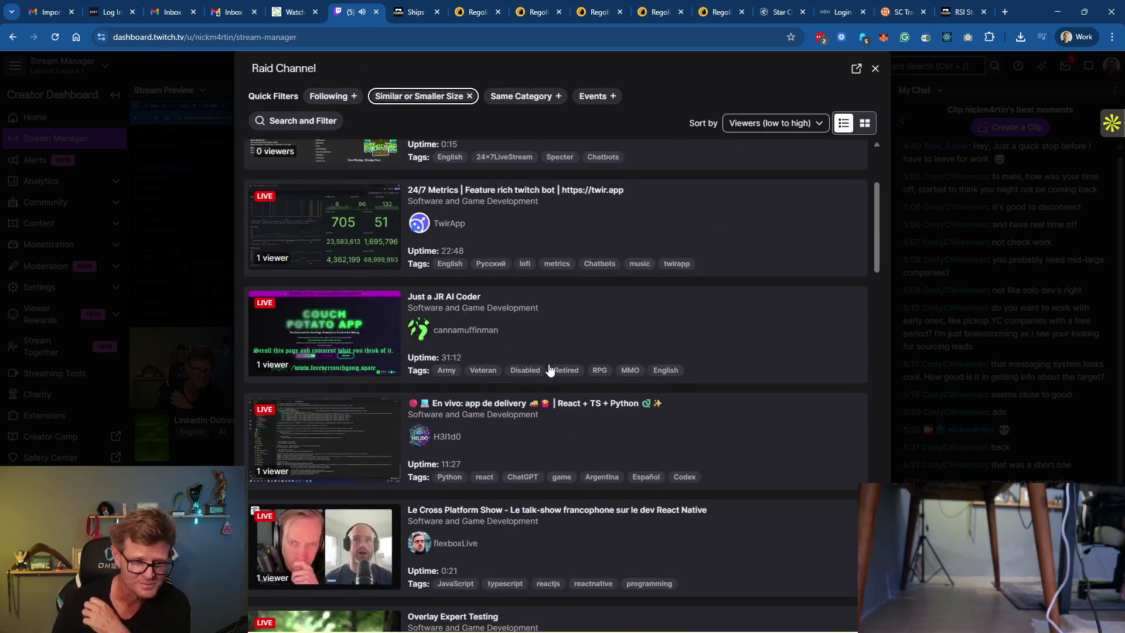
{"action": "scroll", "coordinate": [550, 371], "scroll_direction": "down", "scroll_amount": 5}
{"action": "scroll", "coordinate": [550, 371], "scroll_direction": "down", "scroll_amount": 10}
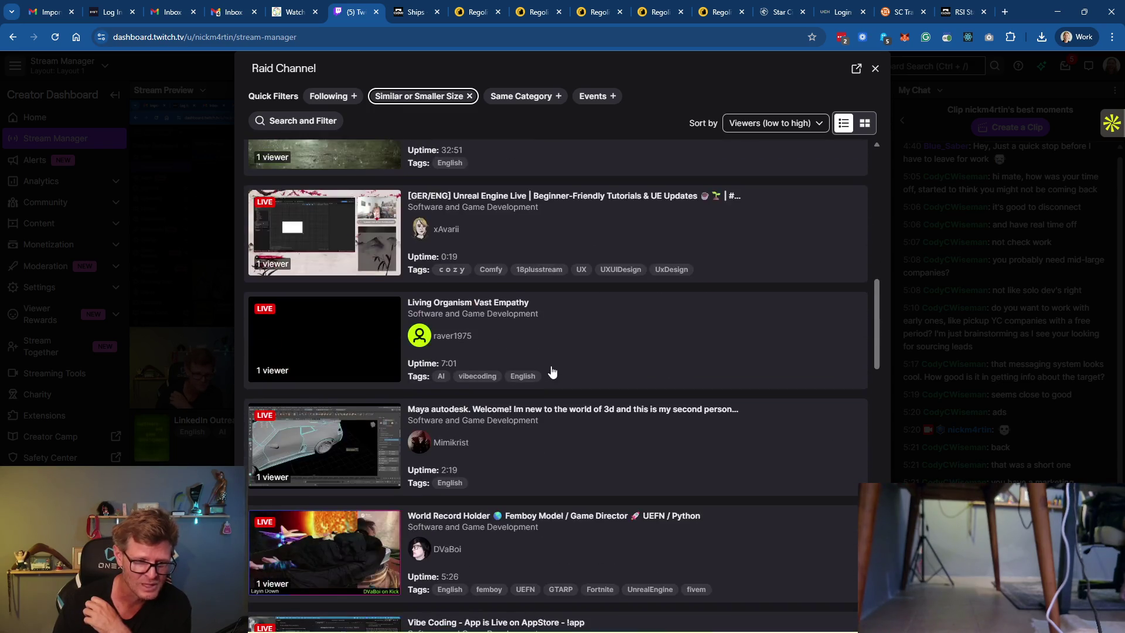
{"action": "scroll", "coordinate": [552, 368], "scroll_direction": "down", "scroll_amount": 3}
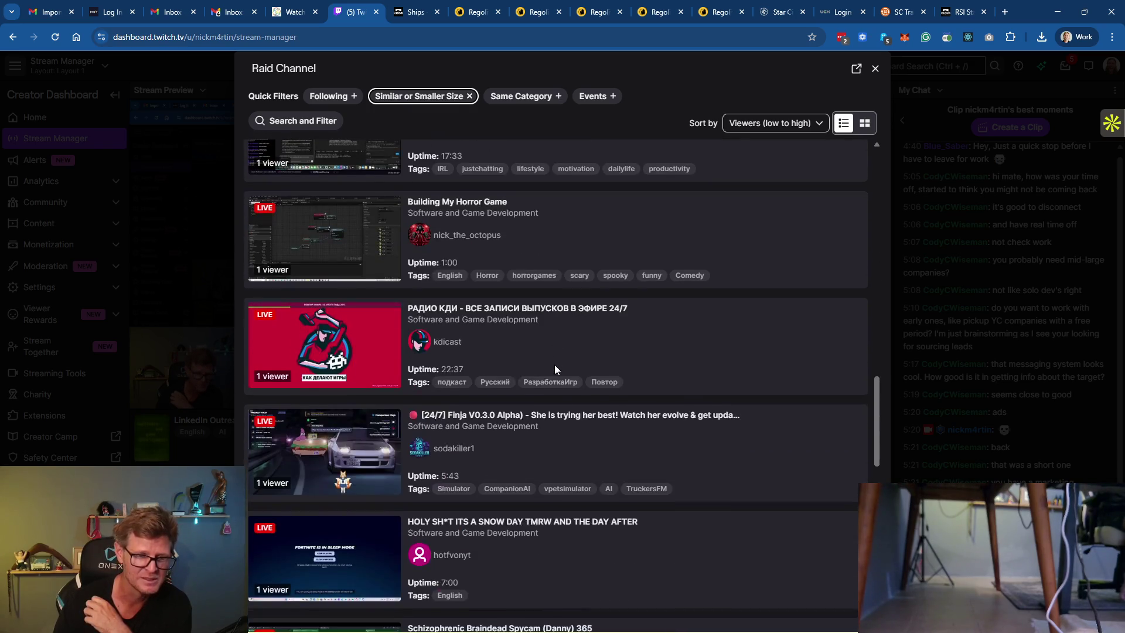
{"action": "scroll", "coordinate": [557, 368], "scroll_direction": "down", "scroll_amount": 6}
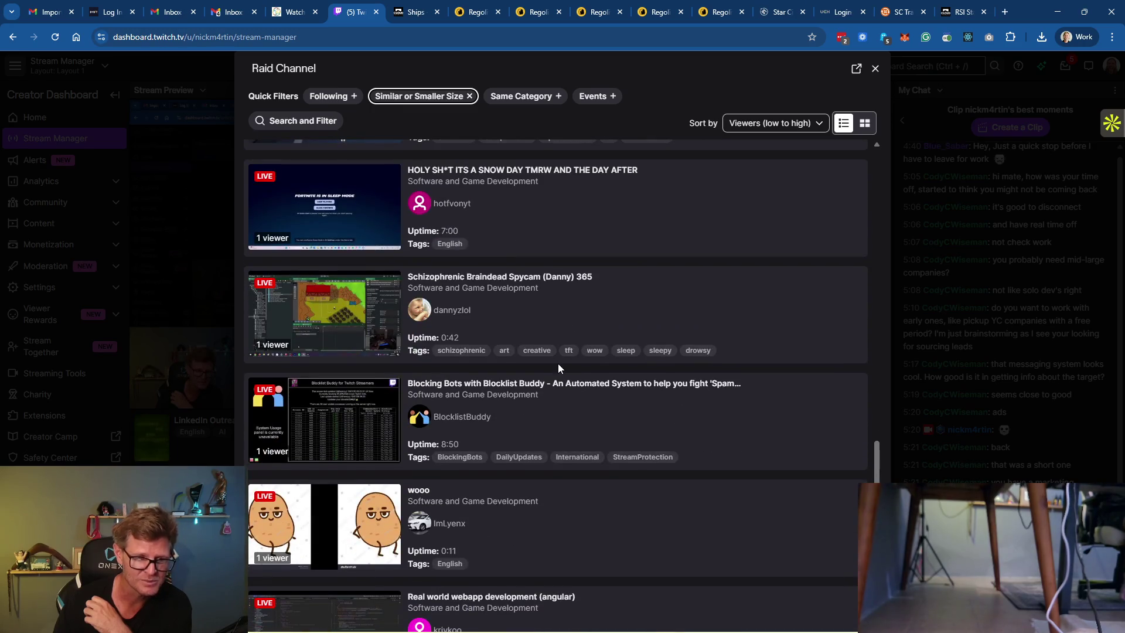
{"action": "scroll", "coordinate": [558, 366], "scroll_direction": "down", "scroll_amount": 2}
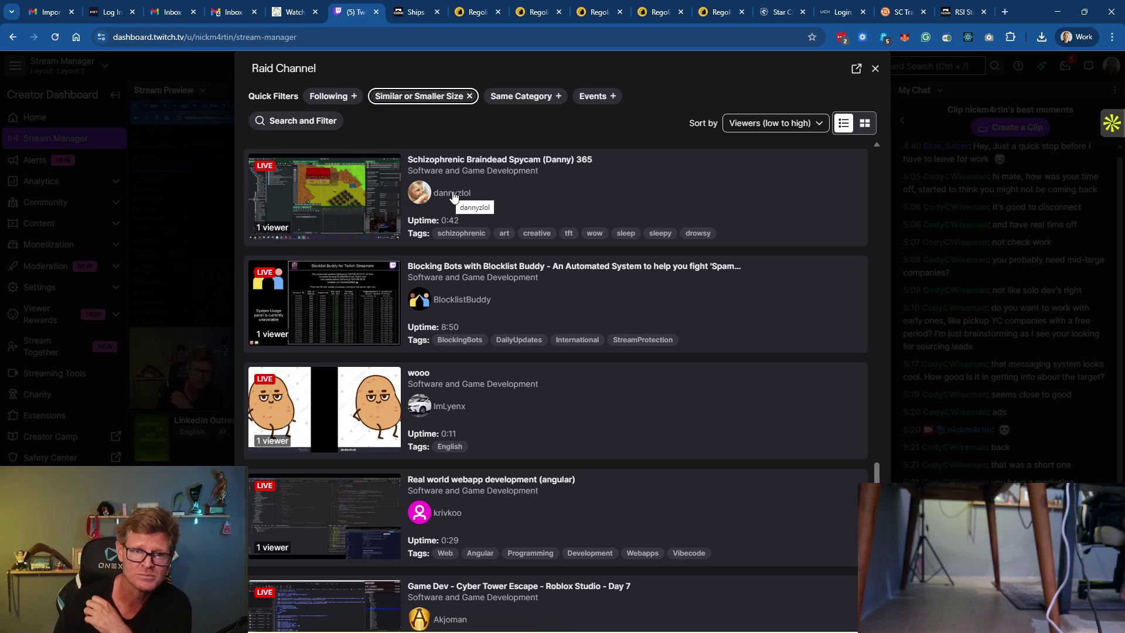
{"action": "scroll", "coordinate": [544, 305], "scroll_direction": "down", "scroll_amount": 3}
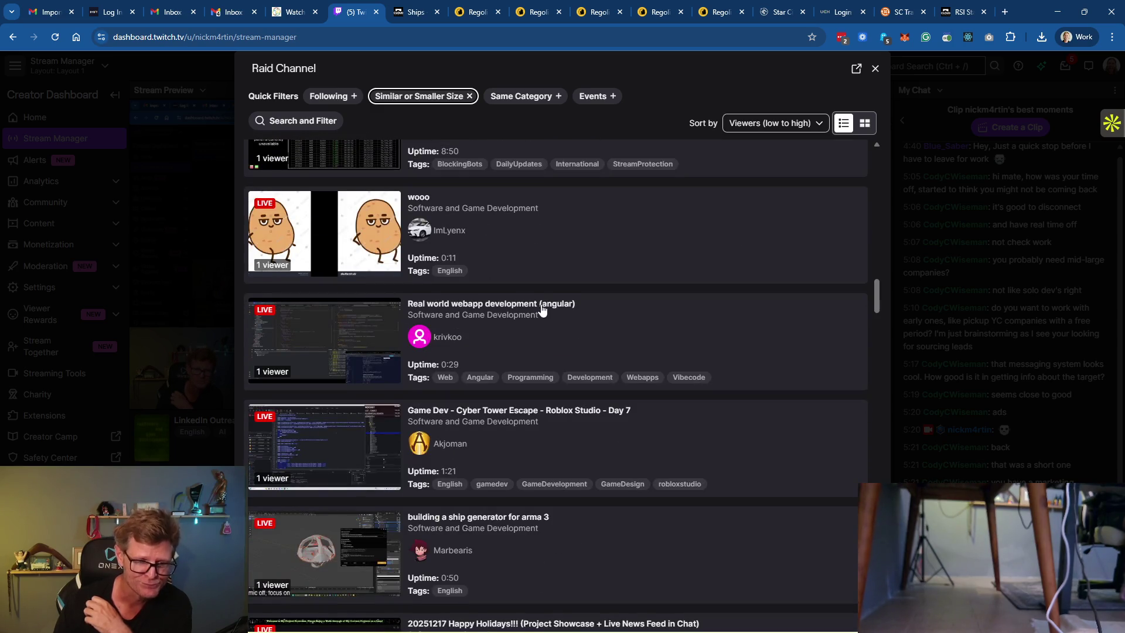
{"action": "scroll", "coordinate": [541, 307], "scroll_direction": "down", "scroll_amount": 4}
{"action": "scroll", "coordinate": [540, 310], "scroll_direction": "down", "scroll_amount": 3}
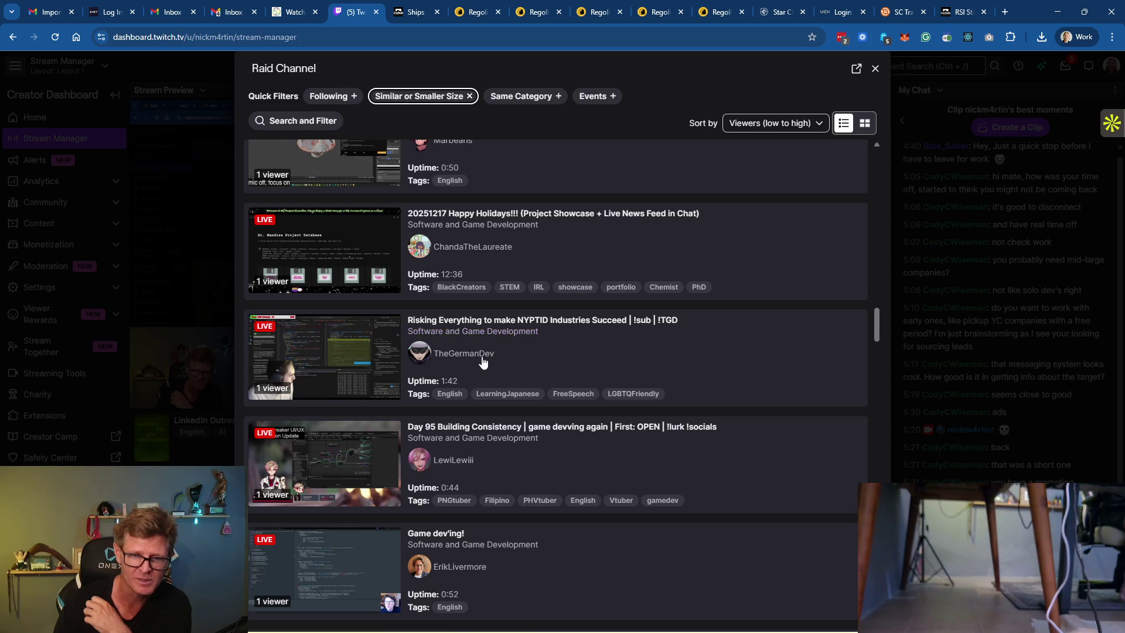
{"action": "left_click", "coordinate": [342, 367]}
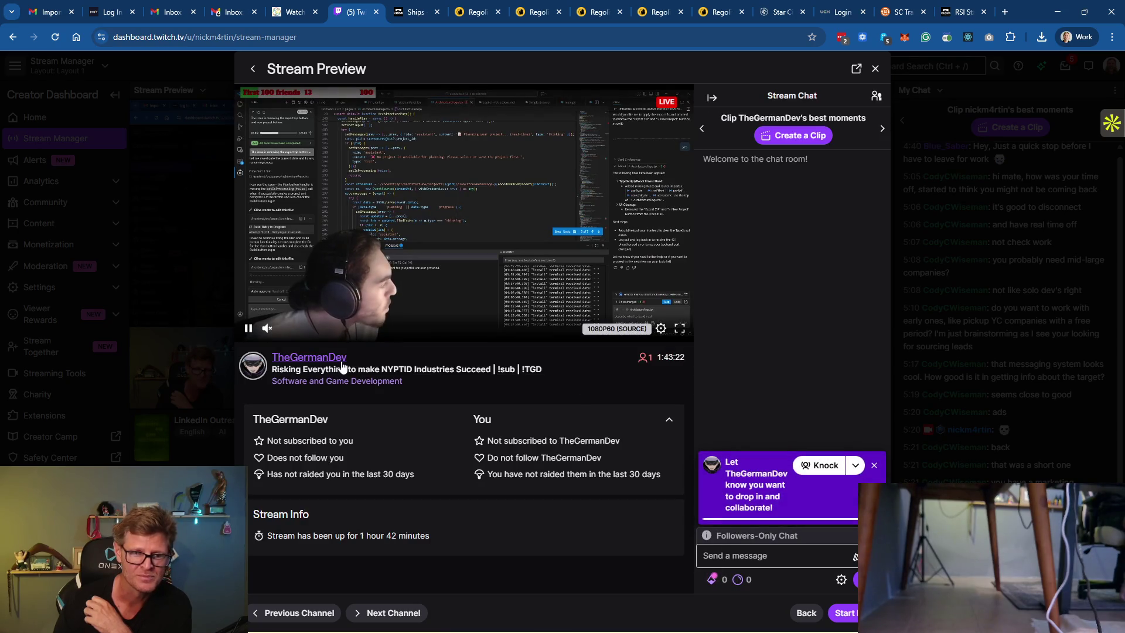
{"action": "left_click", "coordinate": [267, 327]}
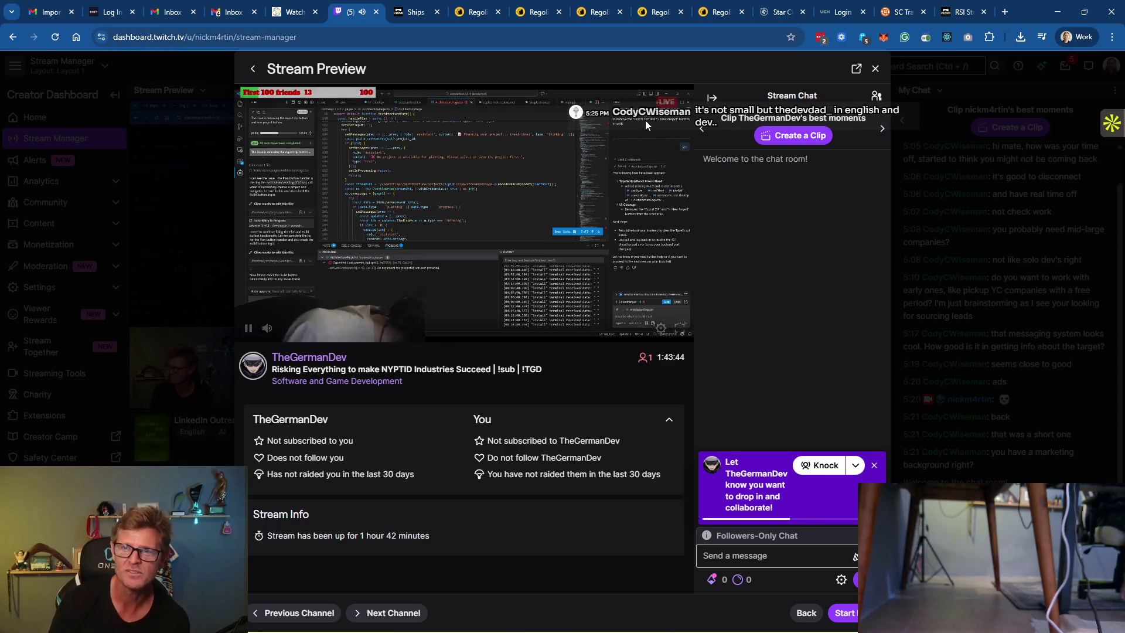
{"action": "left_click", "coordinate": [252, 68]}
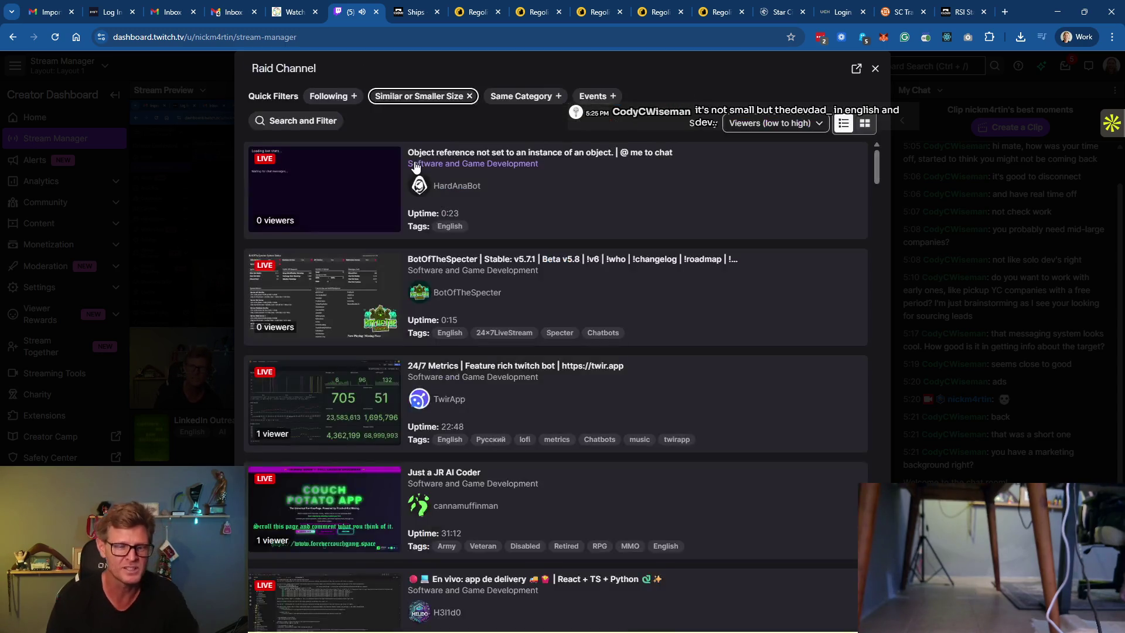
Step: Search the live channels to raid for 'th'
{"action": "left_click", "coordinate": [322, 120]}
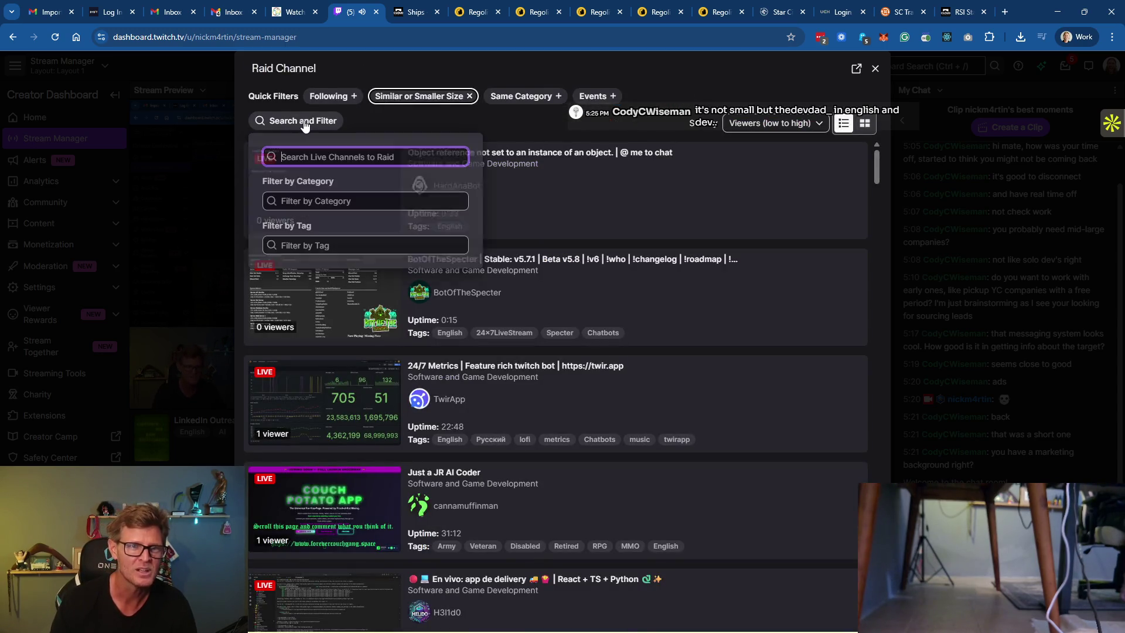
{"action": "type", "text": "th"}
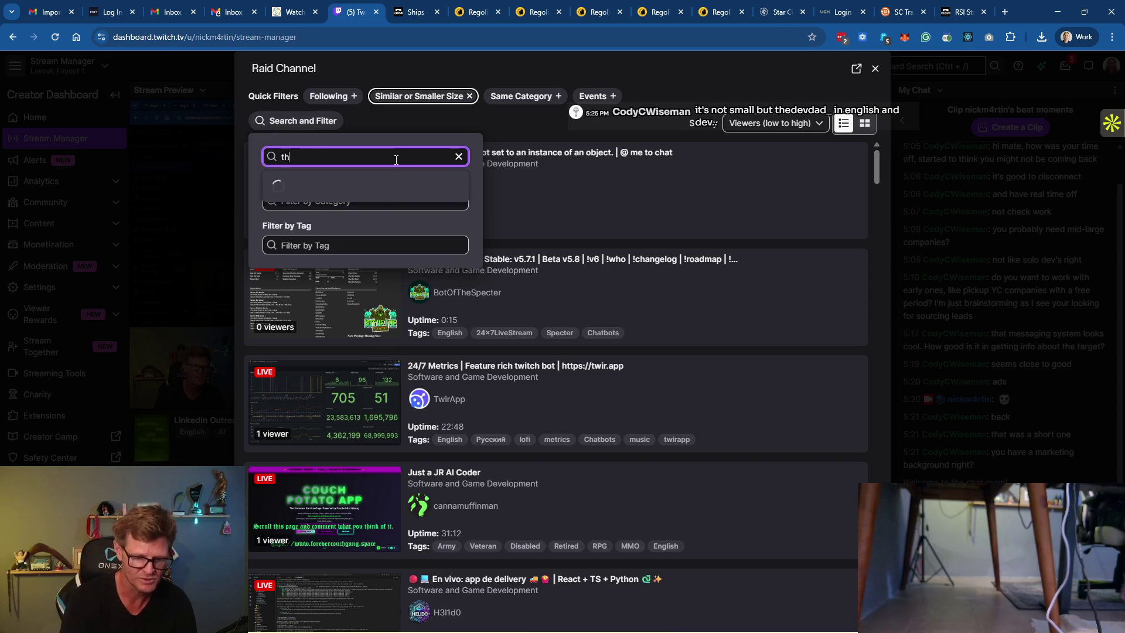